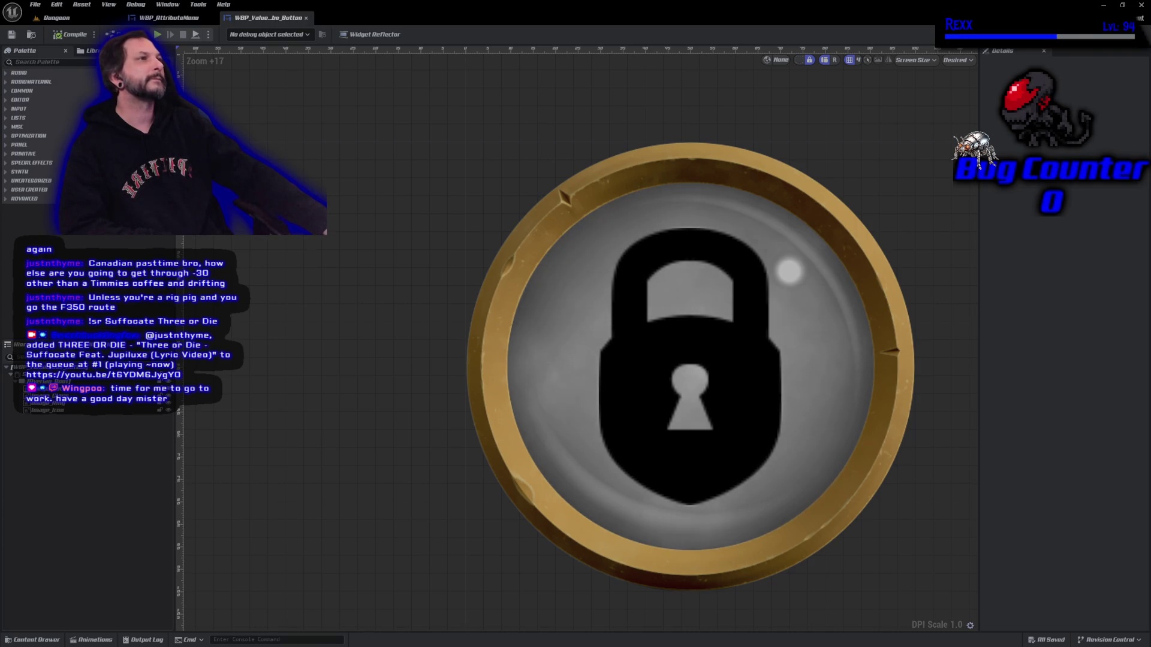
- Set Image_Icon's brush image to the Locked_sm texture
{"action": "left_click", "coordinate": [62, 411]}
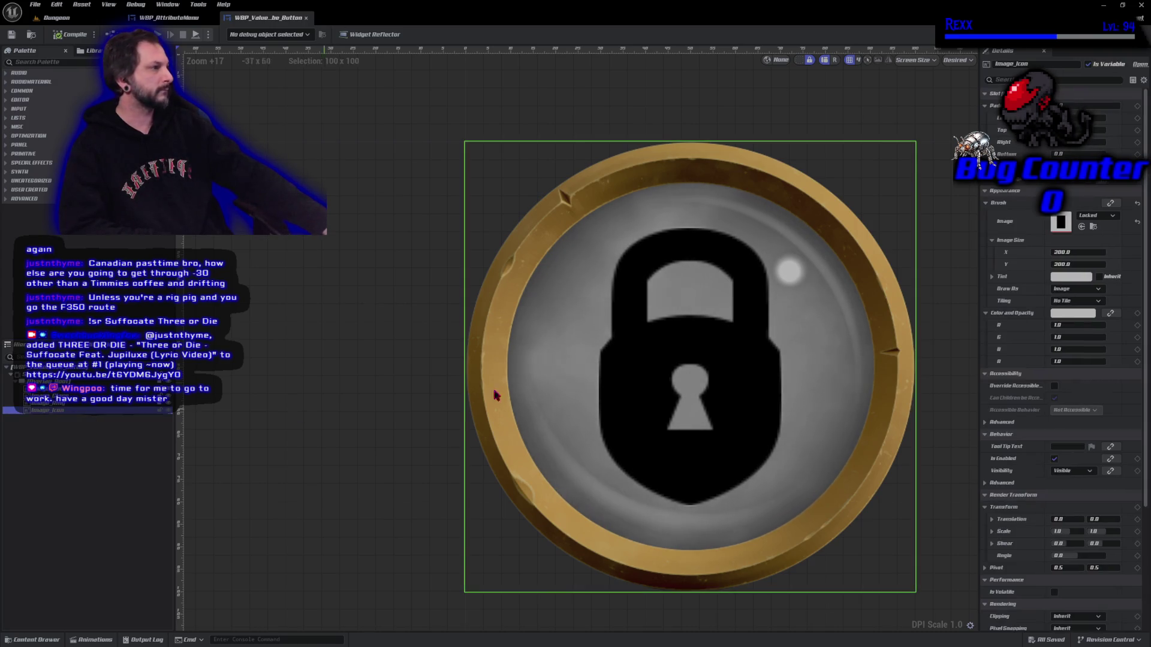
{"action": "left_click", "coordinate": [1096, 215]}
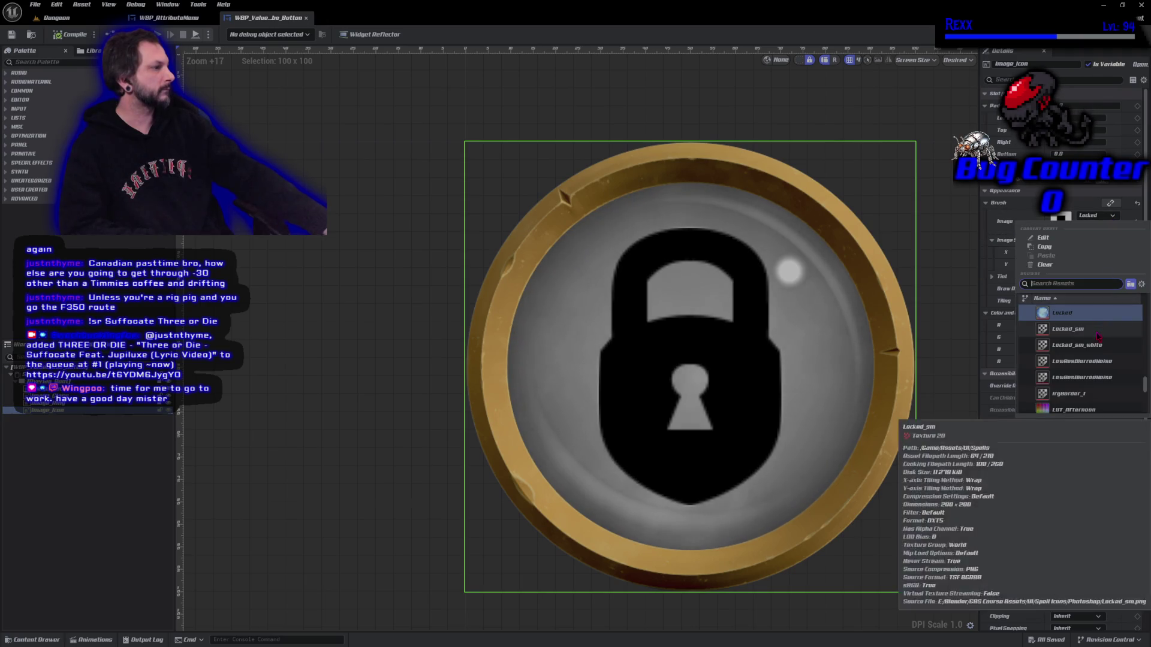
{"action": "left_click", "coordinate": [1069, 328]}
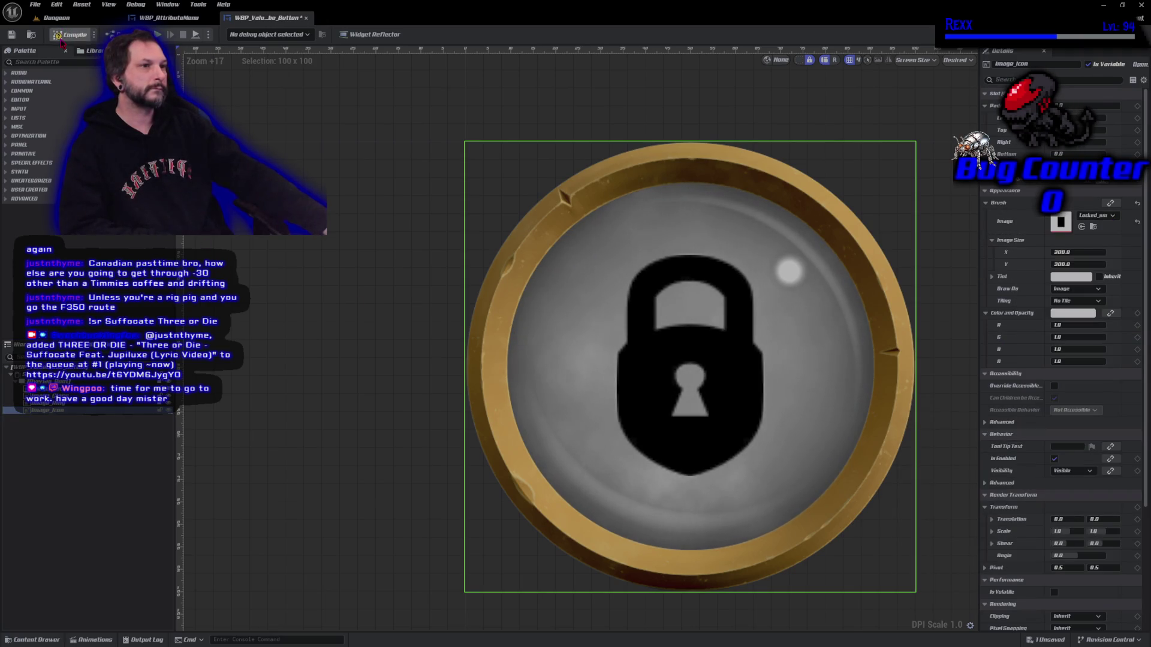
- Save all modified assets with File > Save All and clear the selection
{"action": "left_click", "coordinate": [35, 5]}
{"action": "left_click", "coordinate": [71, 70]}
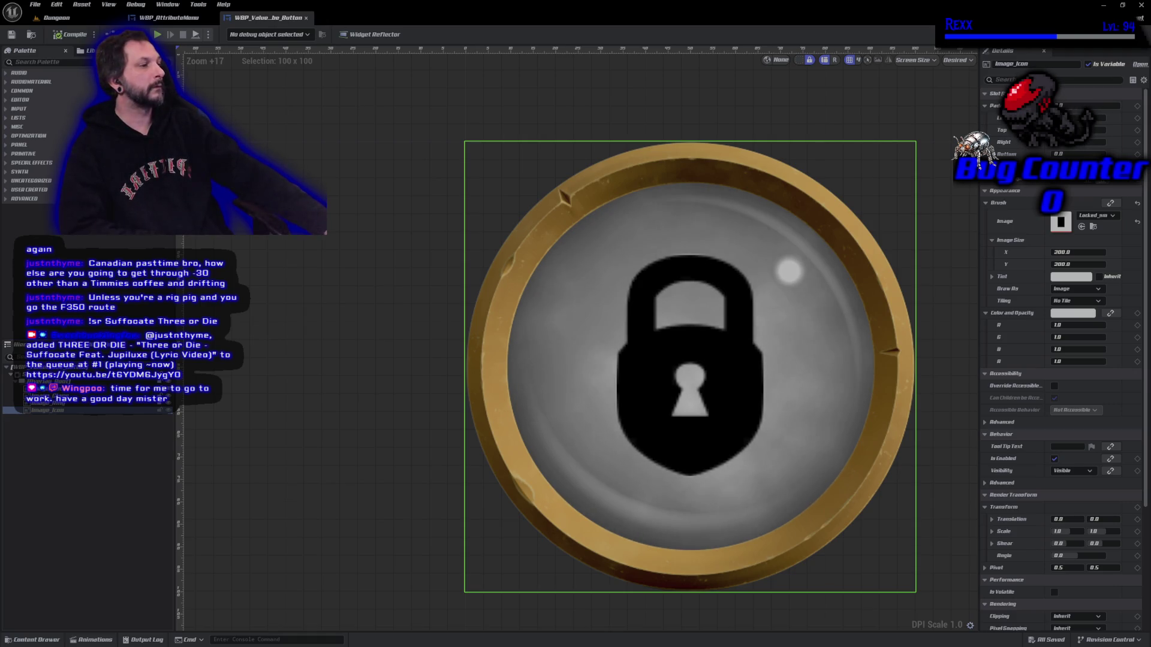
{"action": "key", "text": "Escape"}
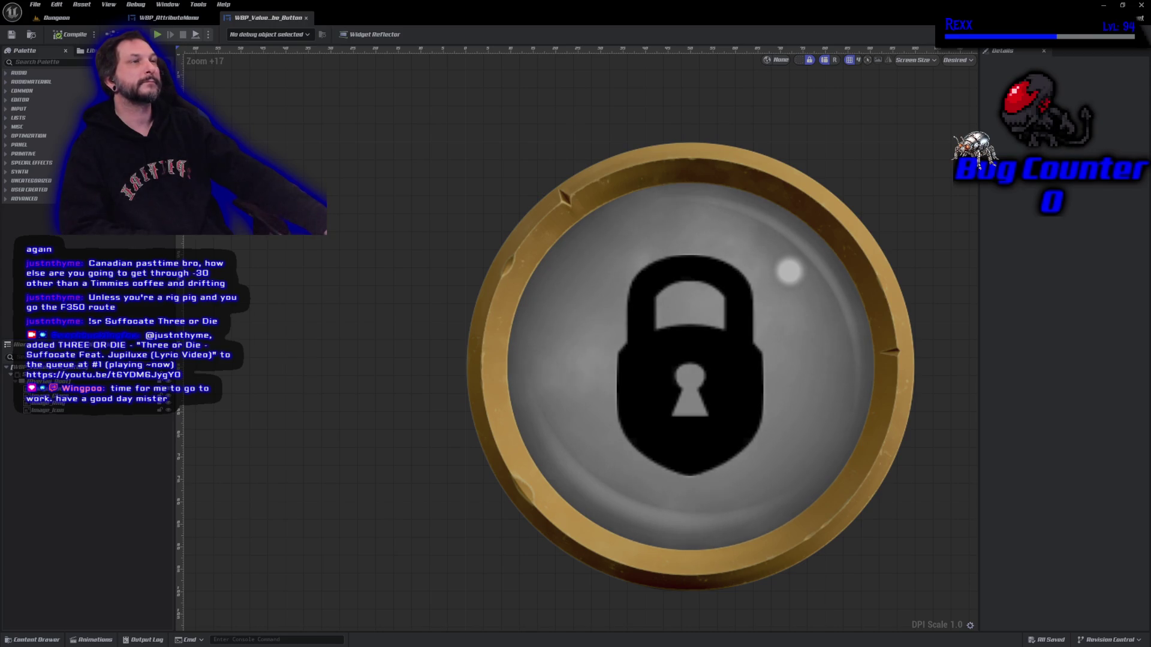
- Select Image_Ring in the Hierarchy and delete it
{"action": "left_click", "coordinate": [42, 402]}
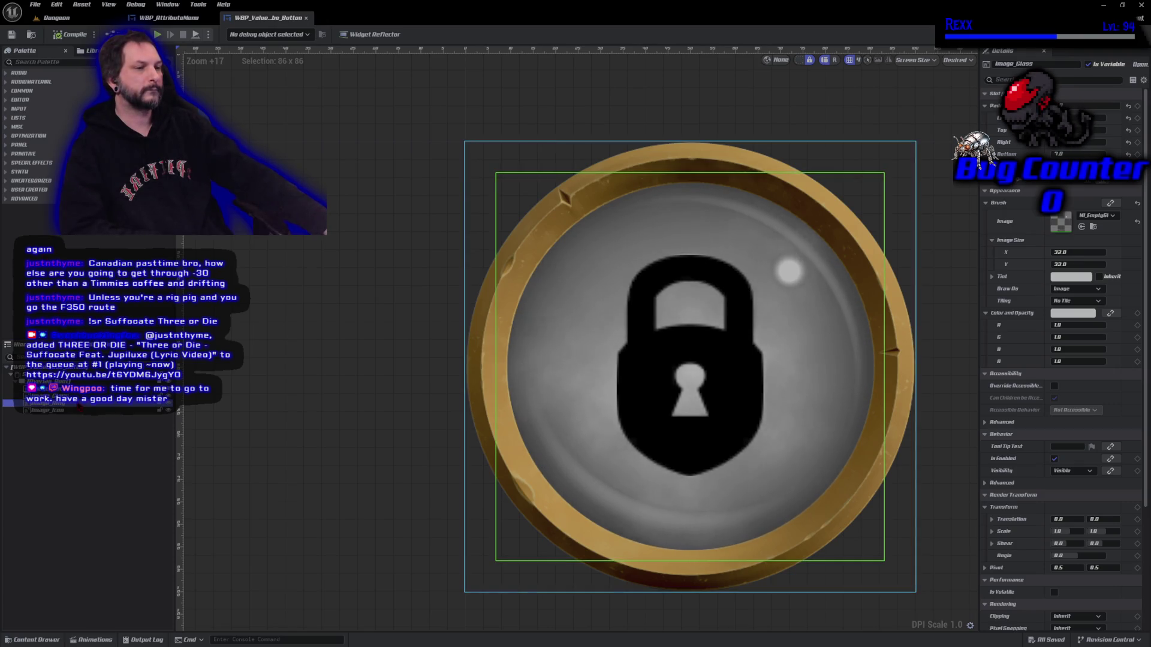
{"action": "key", "text": "Delete"}
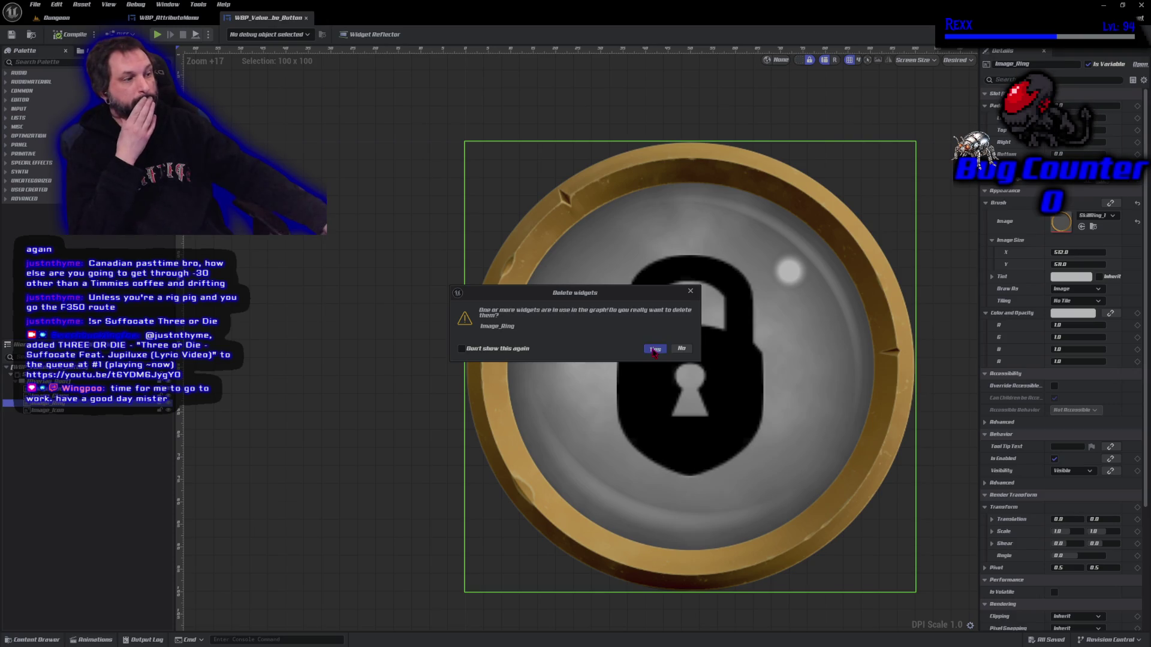
- Confirm deleting Image_Ring and filter the Palette by 'button'
{"action": "left_click", "coordinate": [654, 350]}
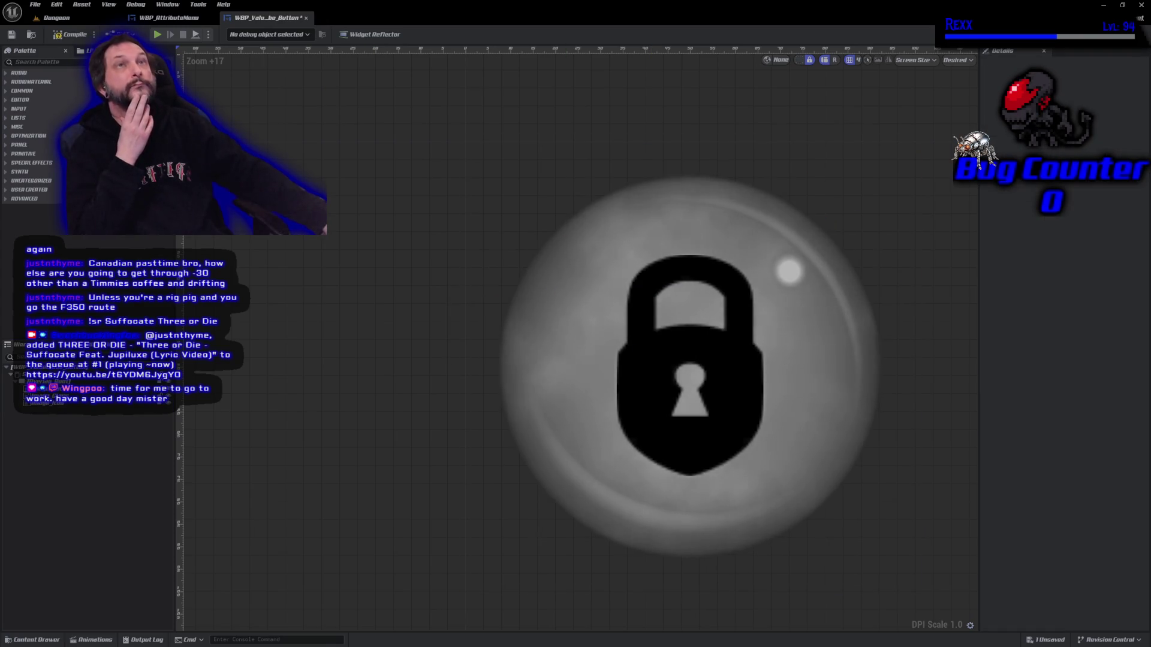
{"action": "left_click", "coordinate": [49, 62]}
{"action": "type", "text": "button"}
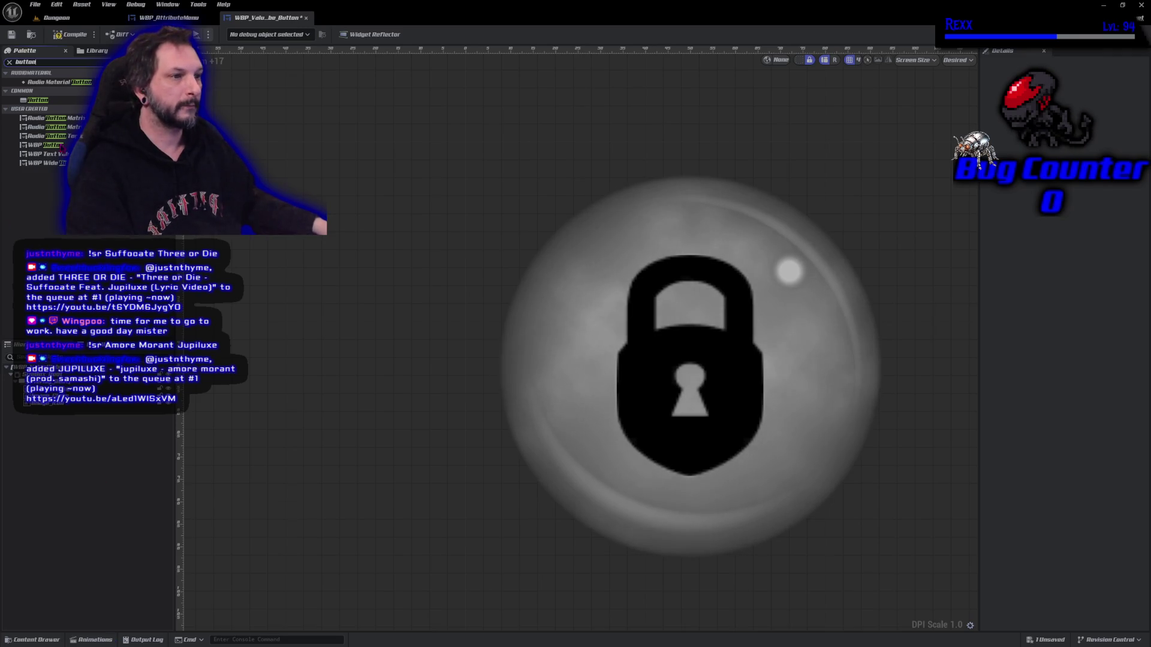
- Place a new Button on the canvas, filling it horizontally and vertically
{"action": "left_click_drag", "start_coordinate": [48, 100], "coordinate": [682, 334]}
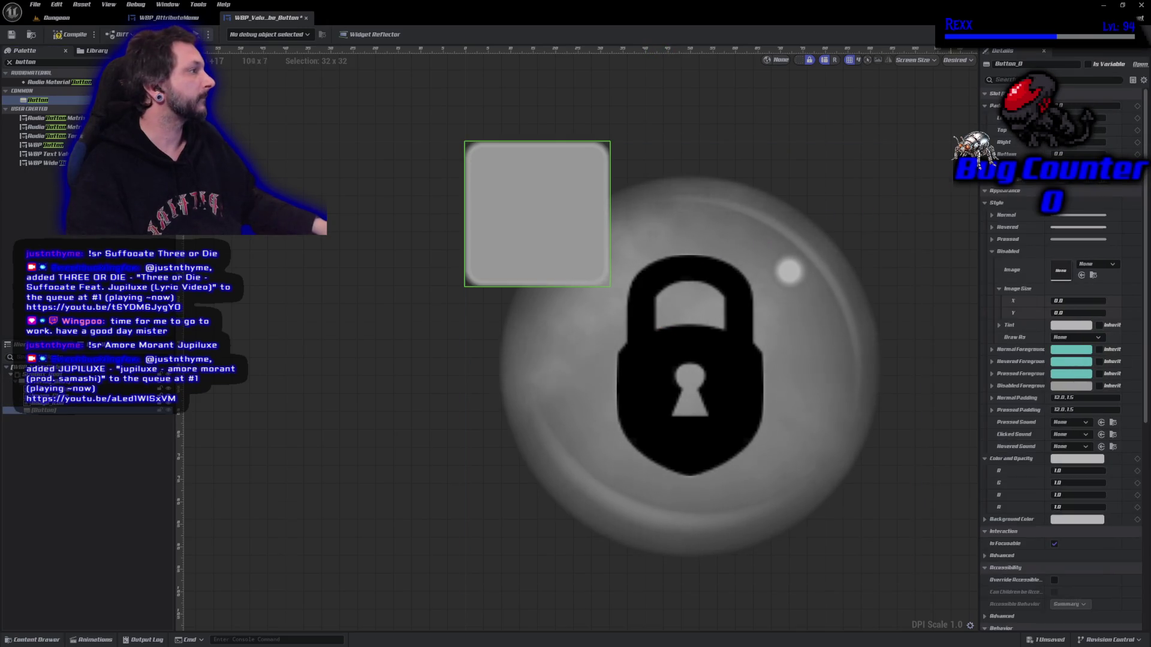
{"action": "left_click", "coordinate": [1097, 166]}
{"action": "left_click", "coordinate": [1097, 178]}
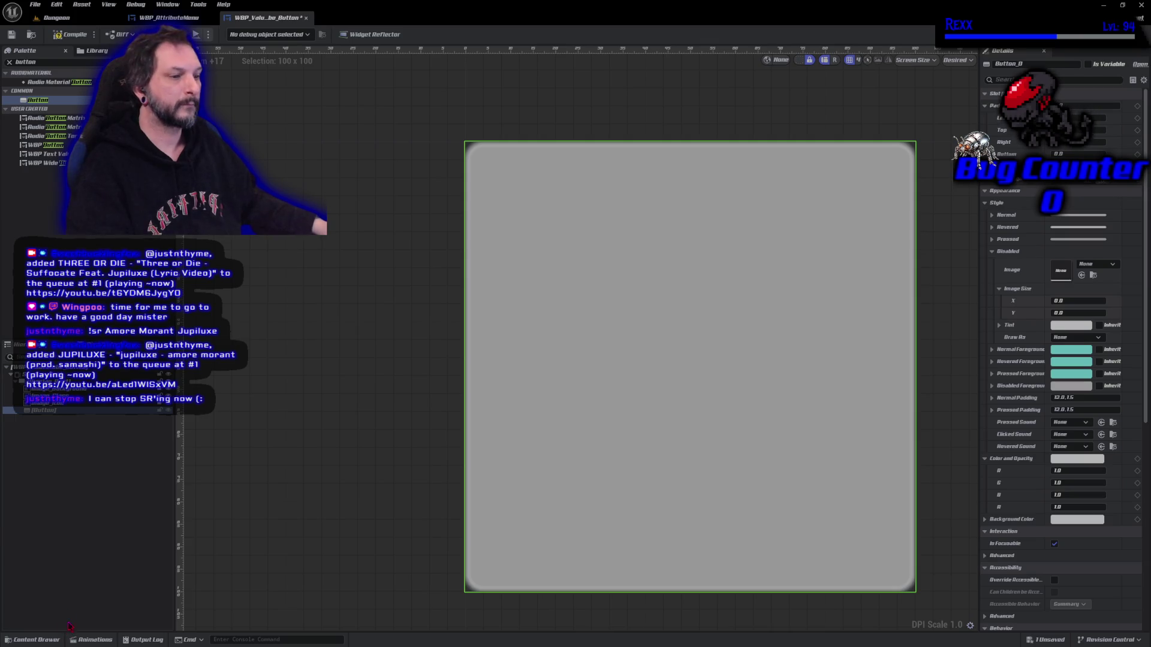
- Rename the new button to Button_Ring in the Hierarchy
{"action": "left_click", "coordinate": [66, 418]}
{"action": "left_click", "coordinate": [65, 412]}
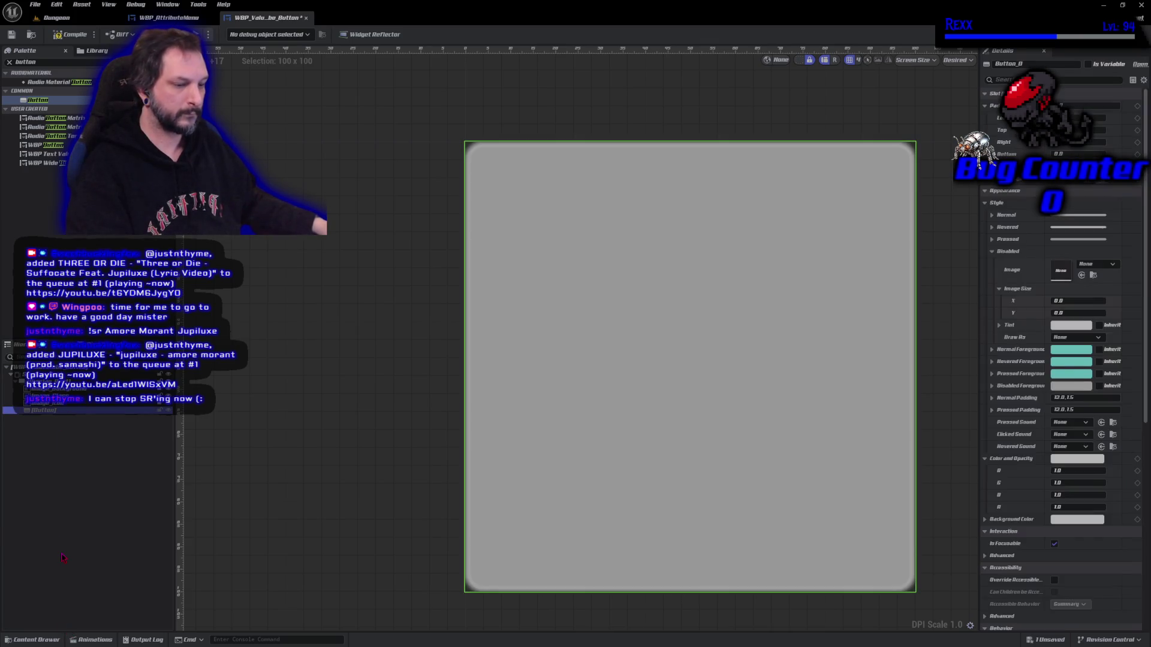
{"action": "type", "text": "_Ring"}
{"action": "key", "text": "Return"}
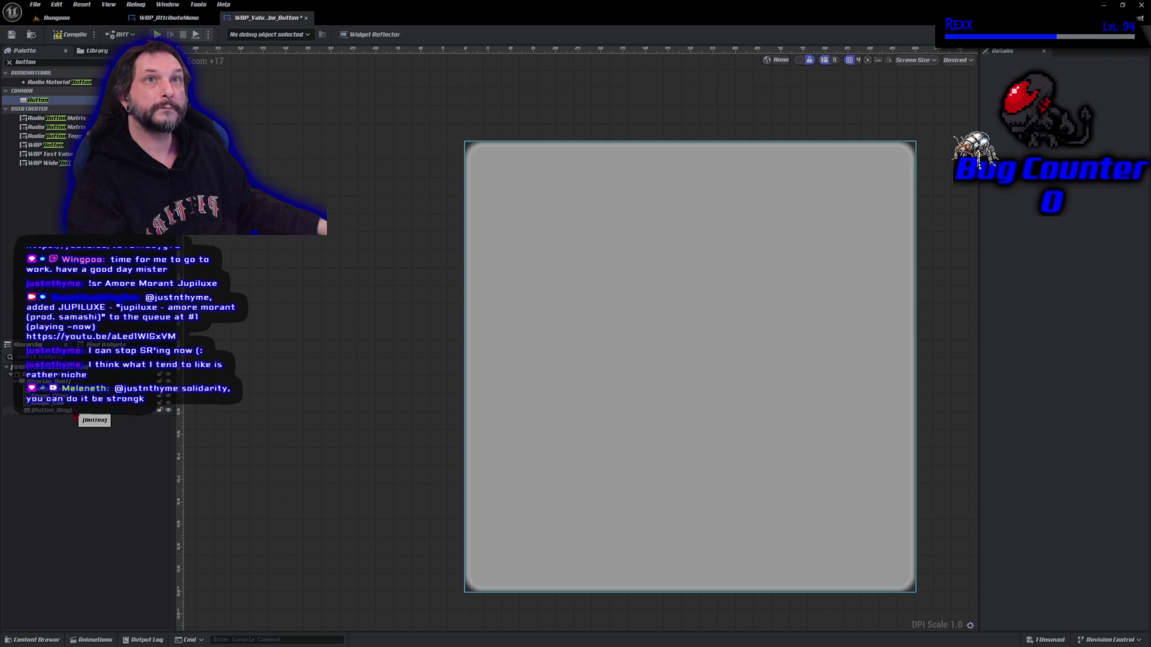
{"action": "left_click", "coordinate": [75, 412]}
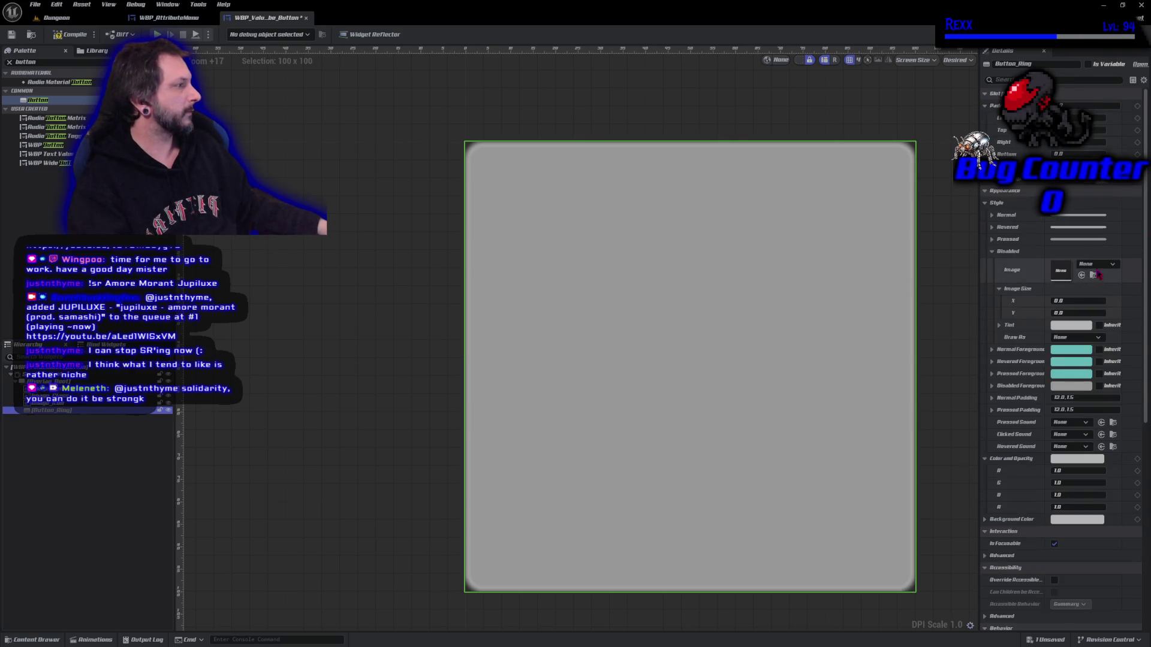
{"action": "left_click", "coordinate": [1096, 264]}
{"action": "type", "text": "lock"}
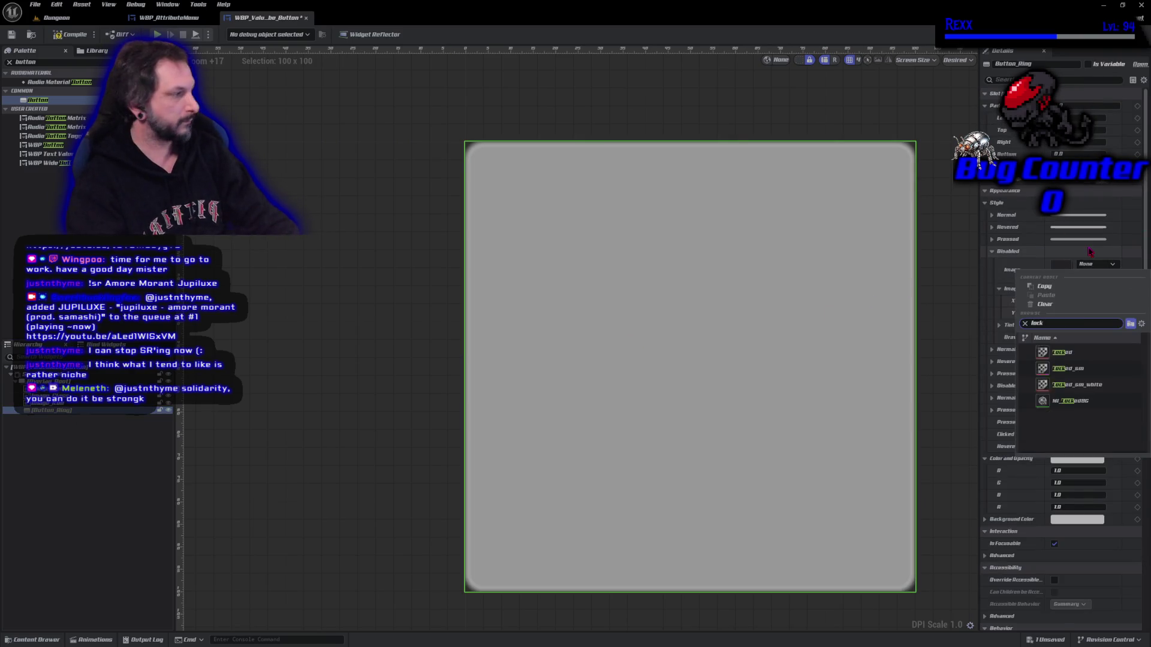
{"action": "left_click", "coordinate": [1095, 372]}
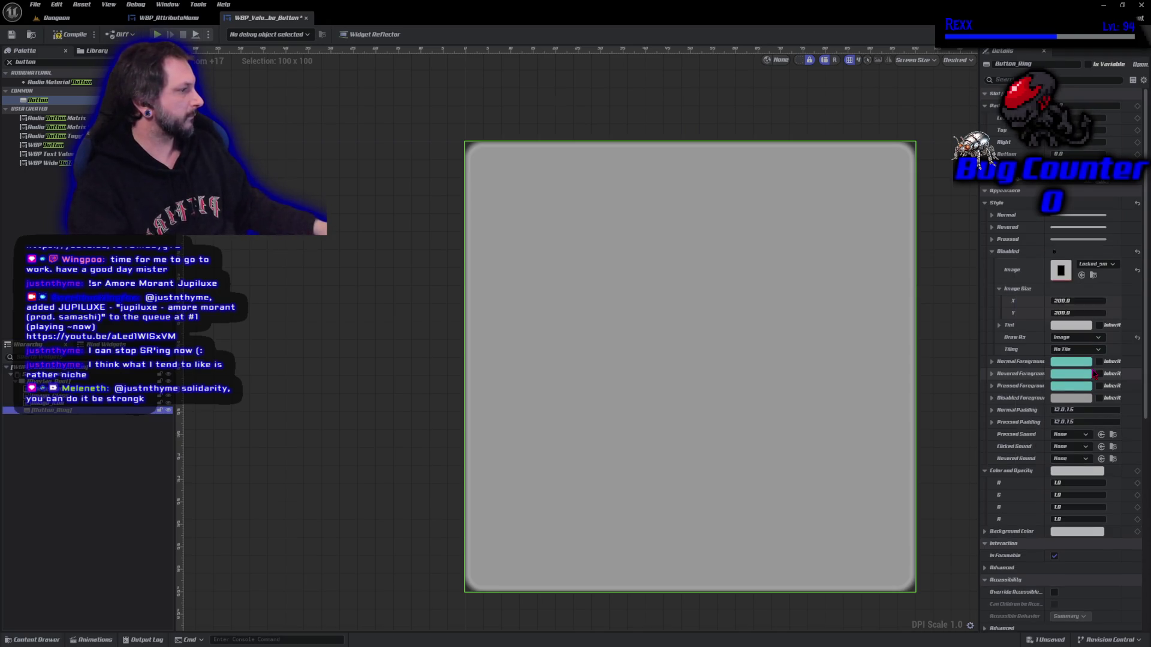
{"action": "left_click", "coordinate": [1096, 264]}
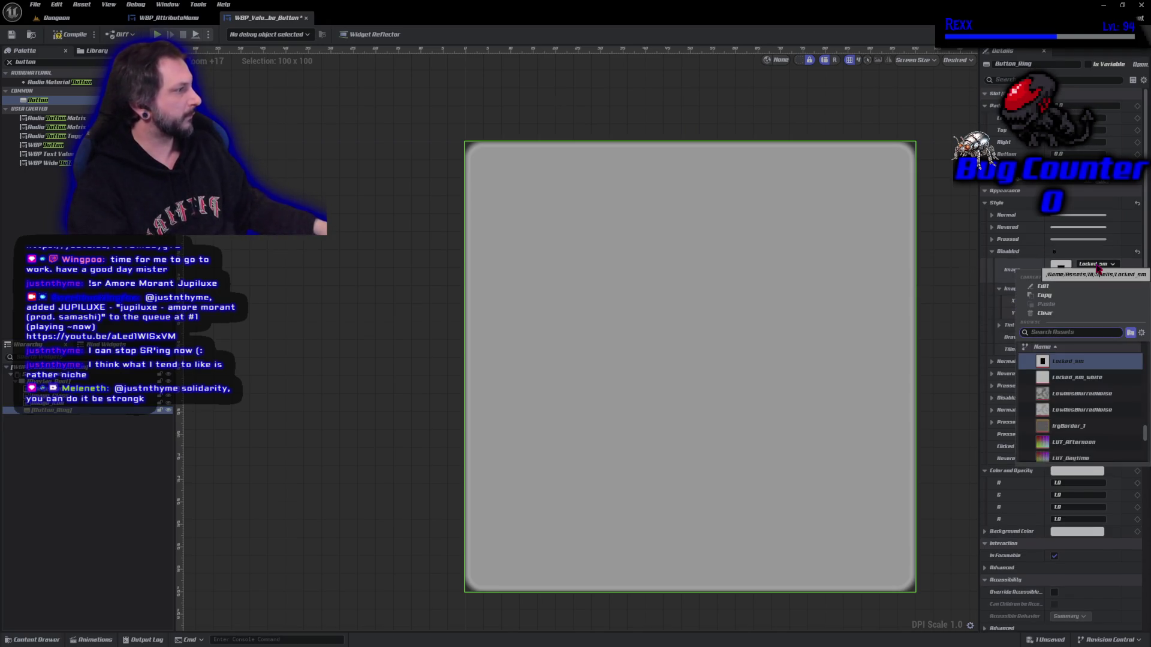
{"action": "type", "text": "ring"}
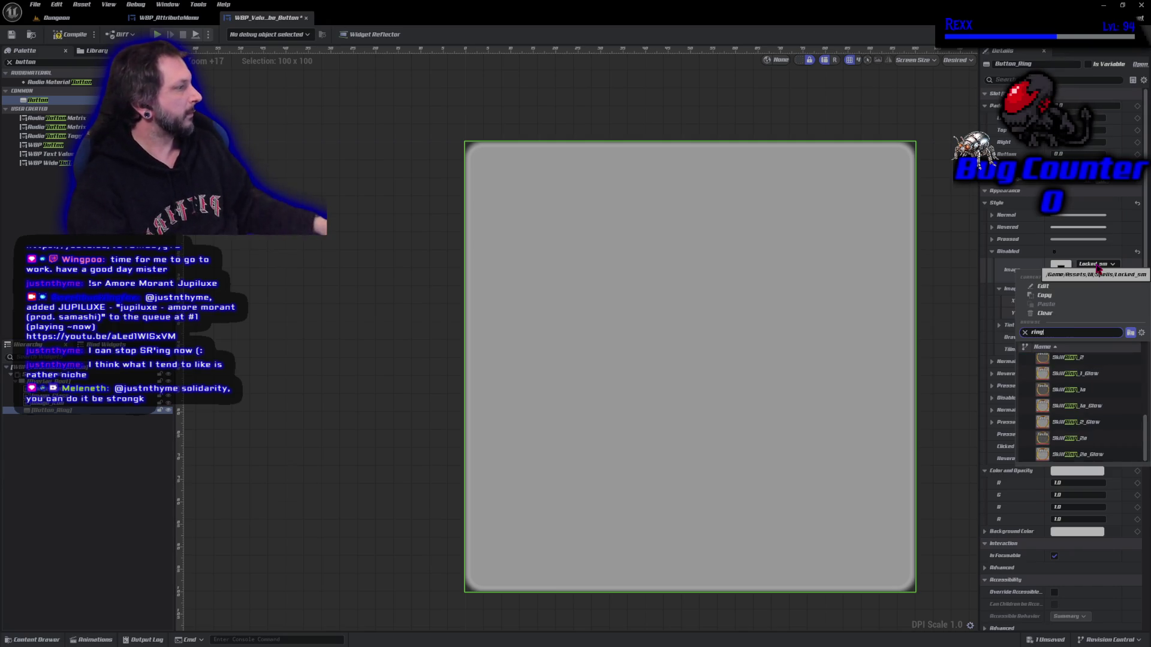
{"action": "scroll", "coordinate": [1112, 358], "scroll_direction": "up", "scroll_amount": 2}
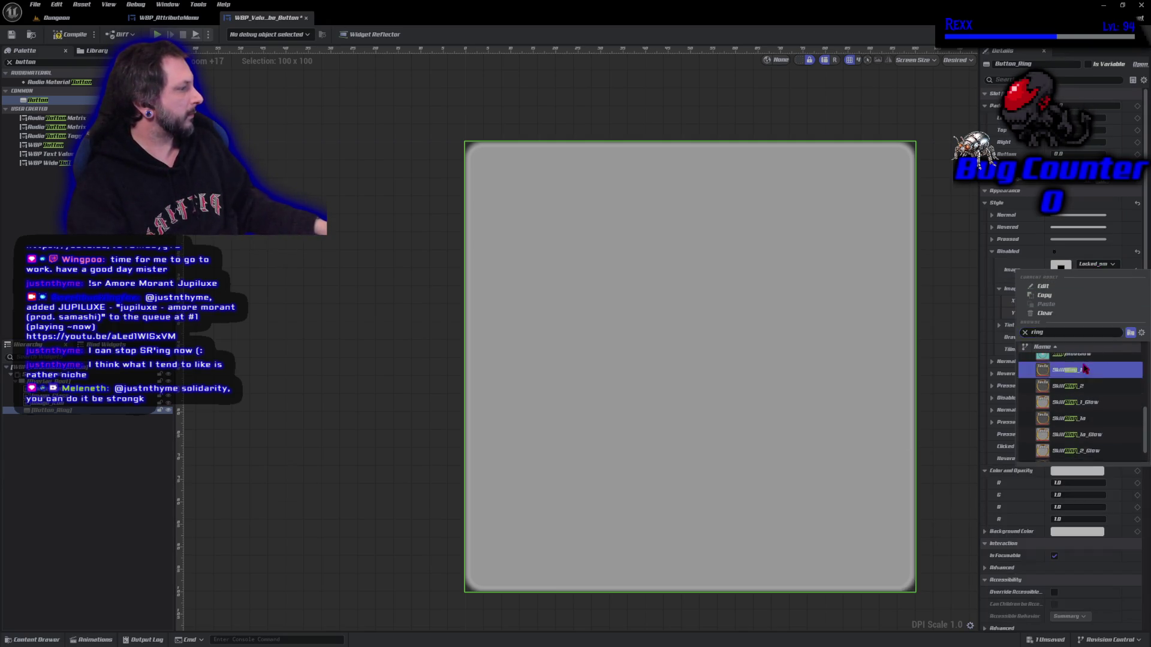
{"action": "left_click", "coordinate": [1070, 368]}
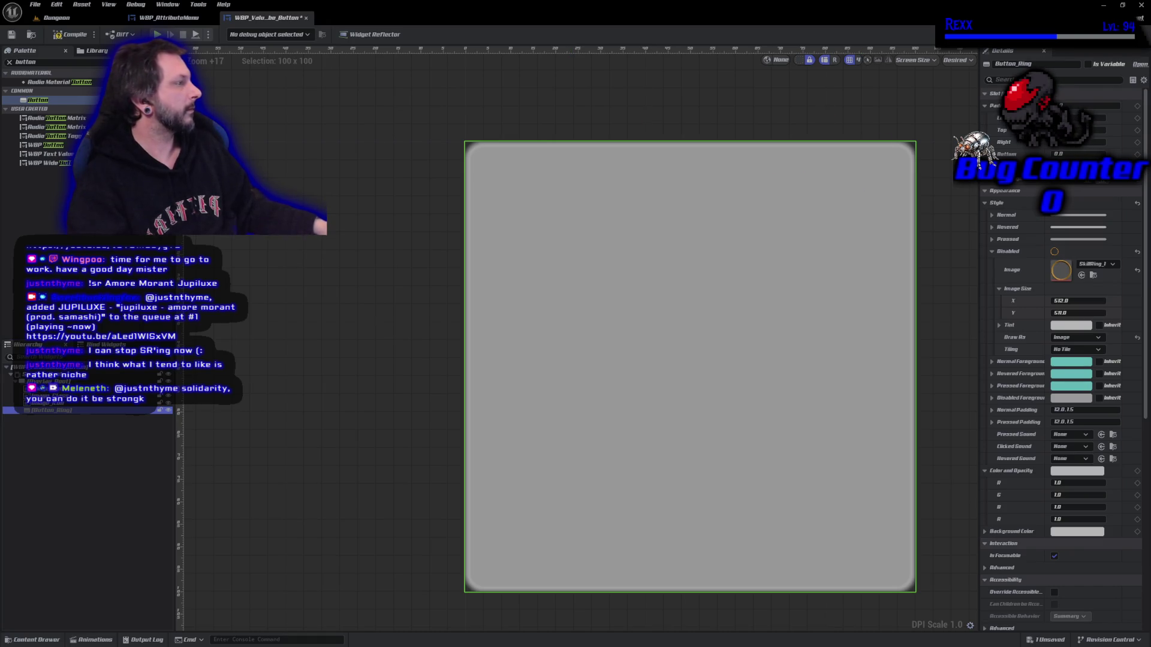
{"action": "left_click", "coordinate": [48, 520]}
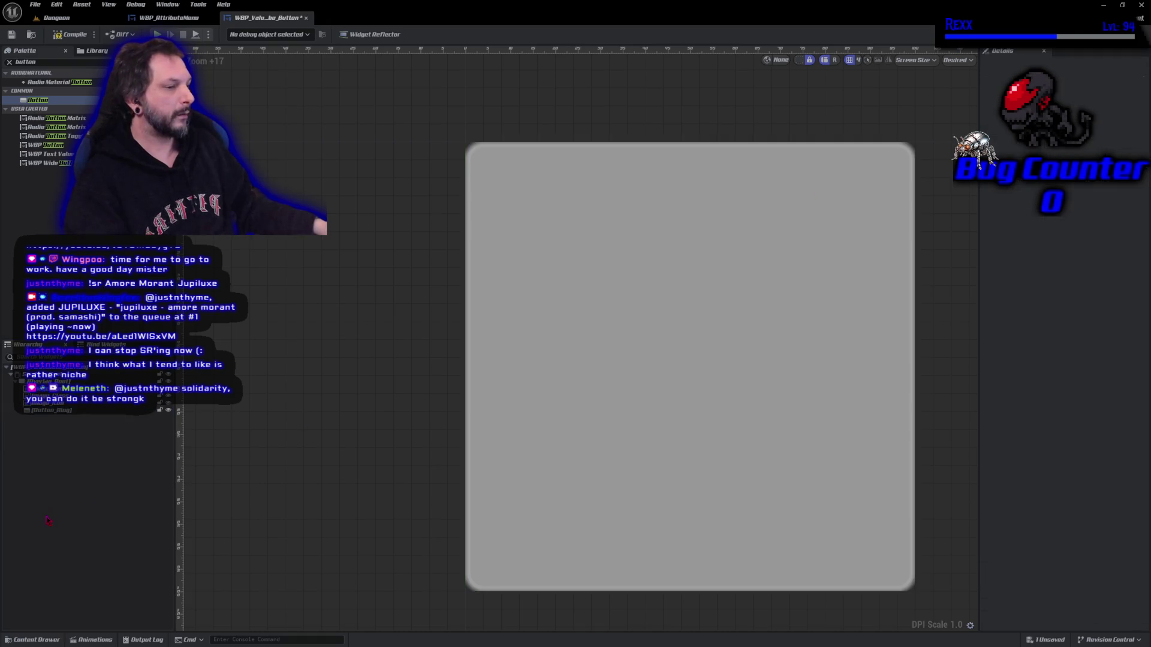
{"action": "key", "text": "ctrl+z"}
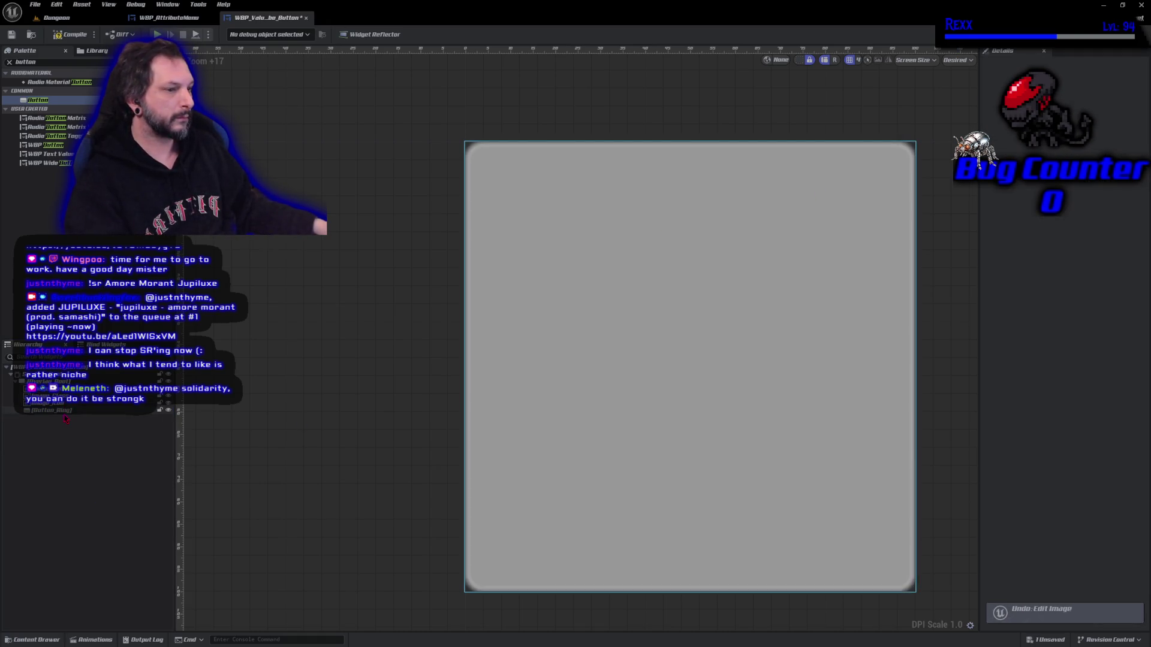
{"action": "left_click", "coordinate": [65, 412]}
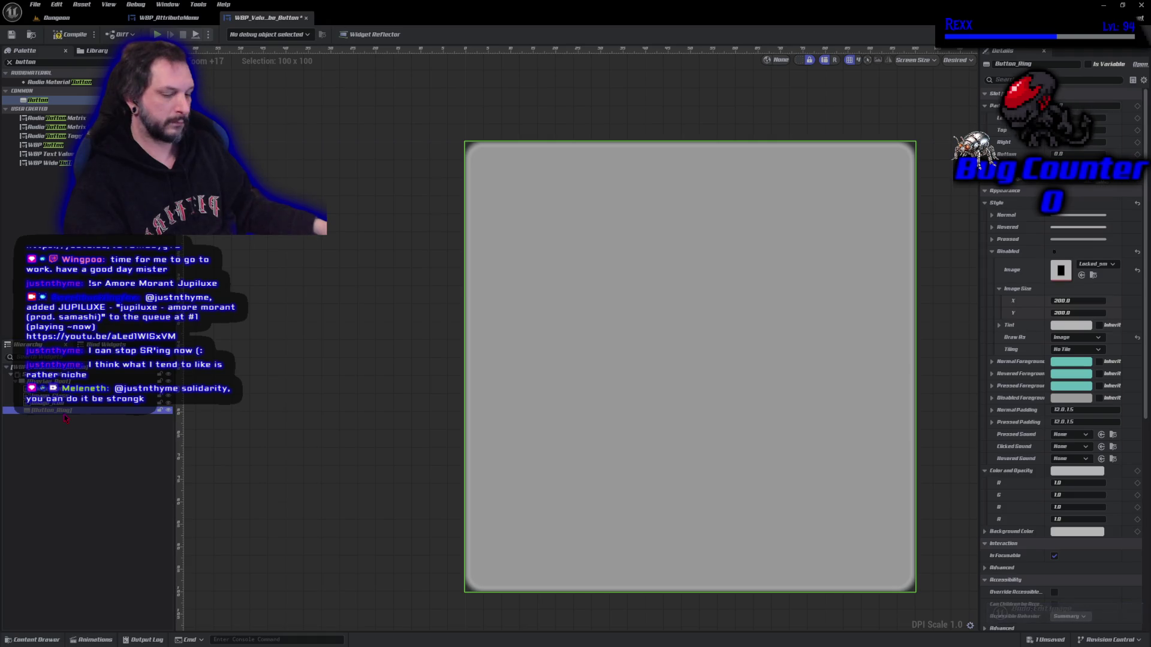
{"action": "key", "text": "ctrl+z"}
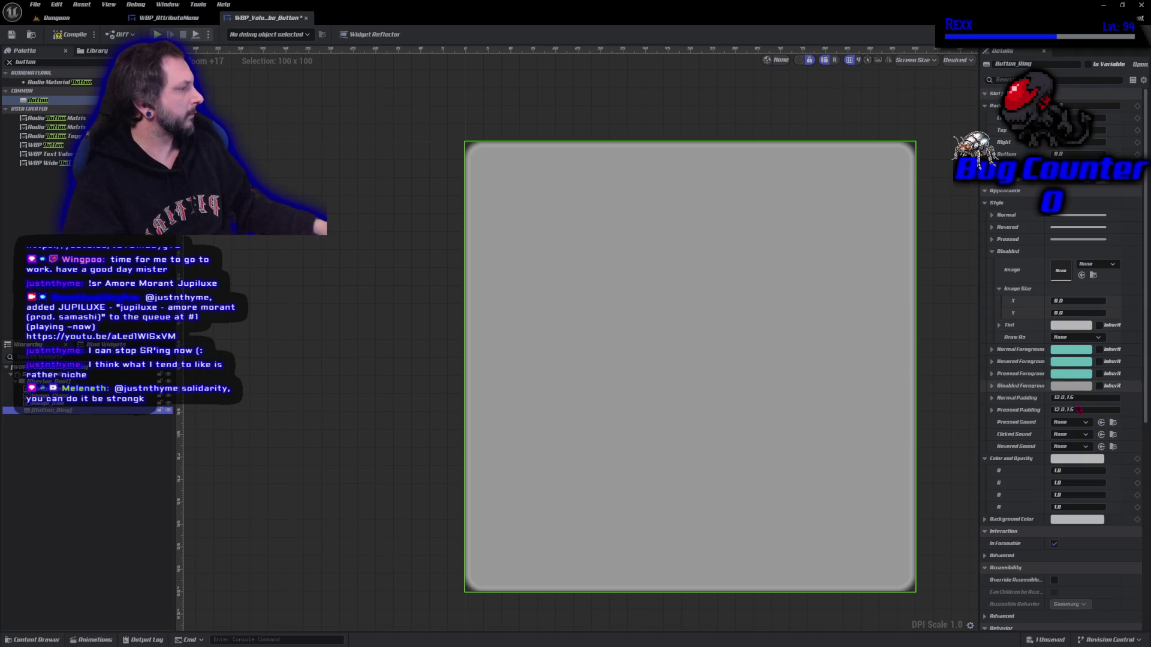
- Set Button_Ring's Disabled style Draw As to Image
{"action": "left_click", "coordinate": [1072, 338]}
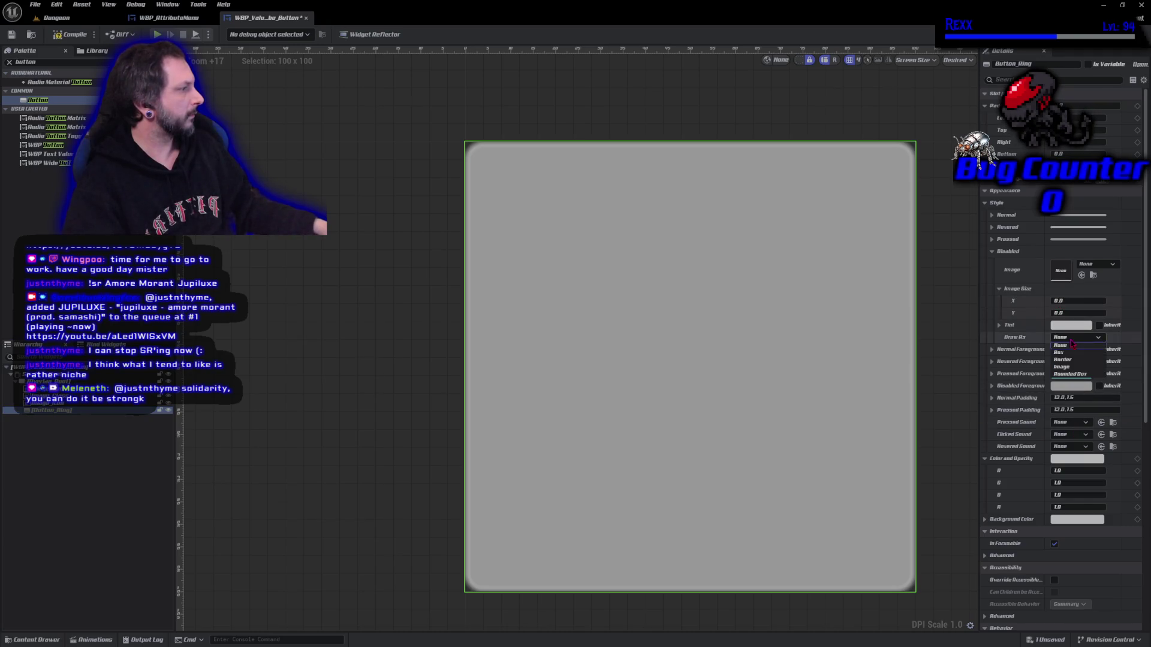
{"action": "left_click", "coordinate": [1069, 366]}
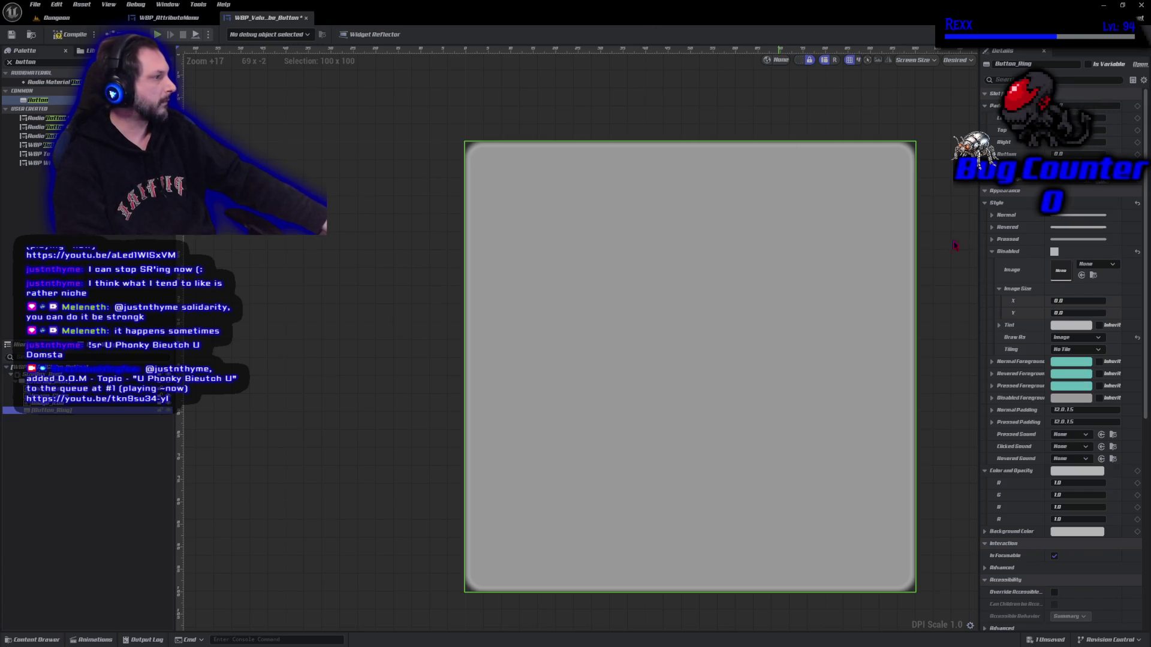
- Set the Normal style image to SkillRing_1, found by searching 'ring'
{"action": "left_click", "coordinate": [992, 253]}
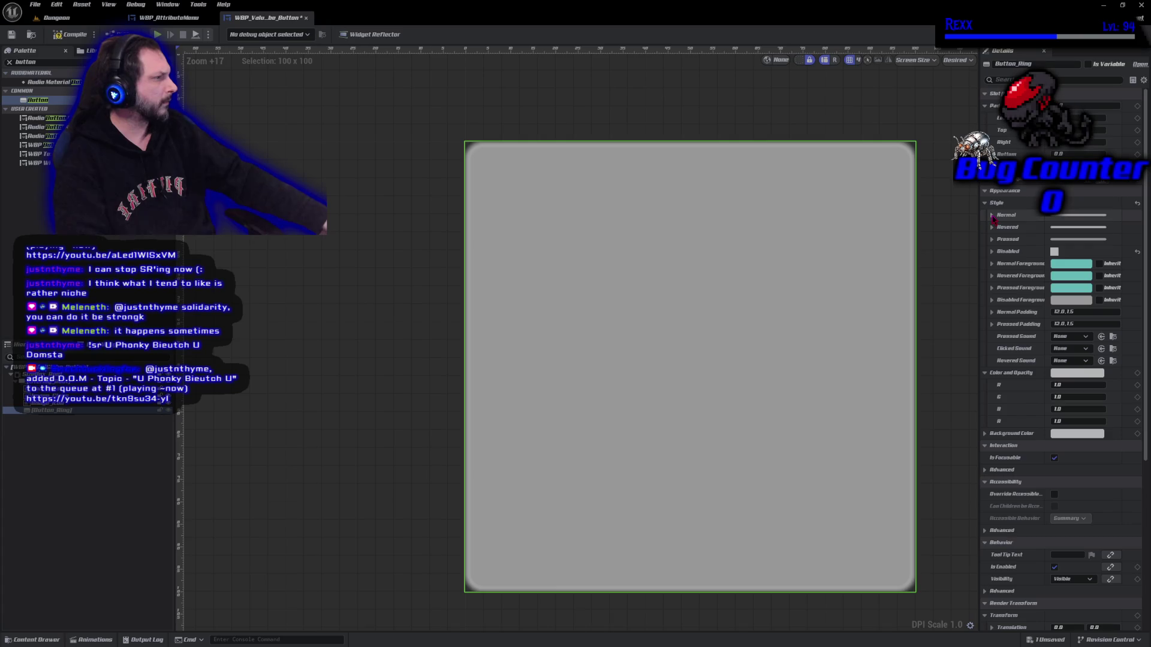
{"action": "left_click", "coordinate": [992, 215]}
{"action": "left_click", "coordinate": [1096, 228]}
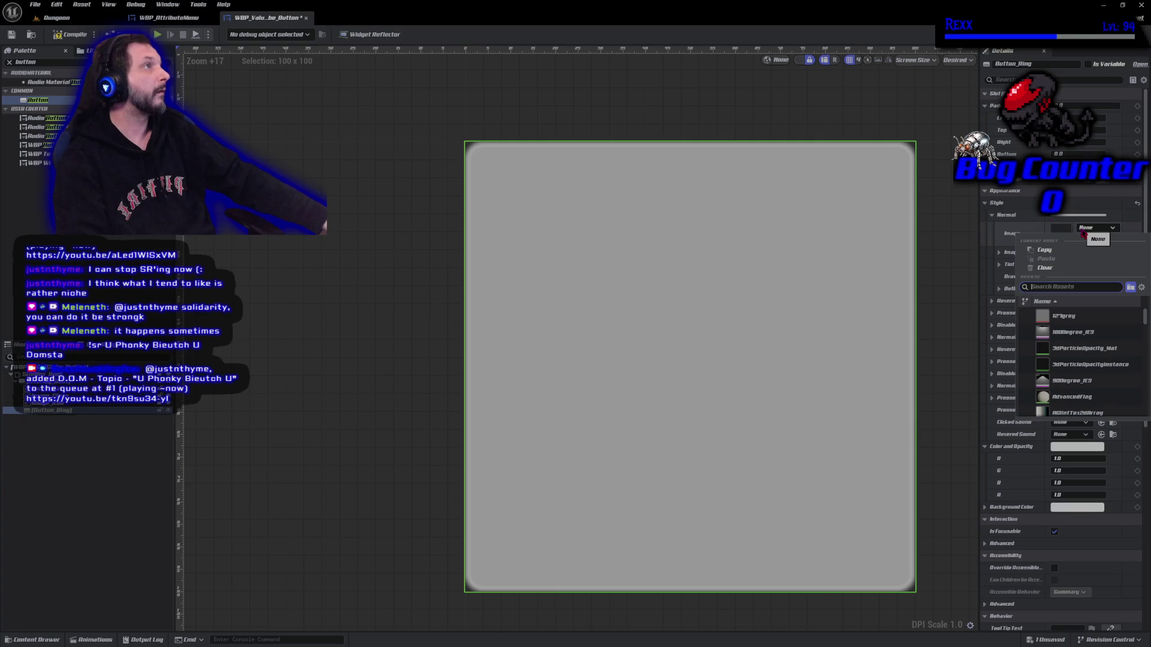
{"action": "key", "text": "Escape"}
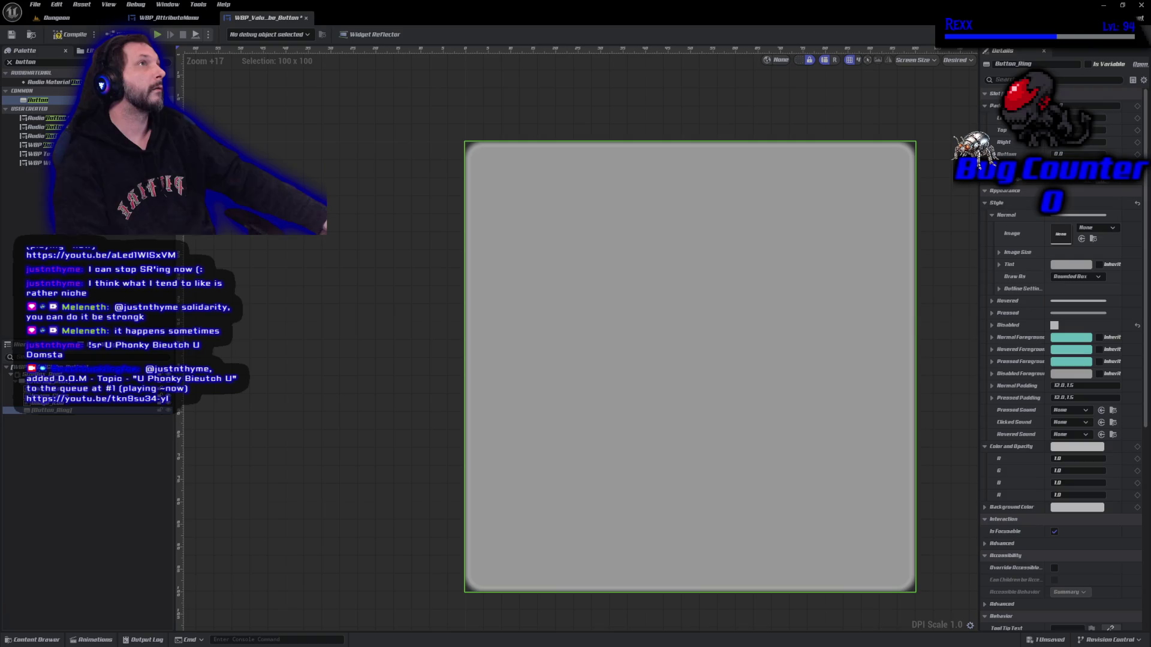
{"action": "left_click", "coordinate": [1106, 228]}
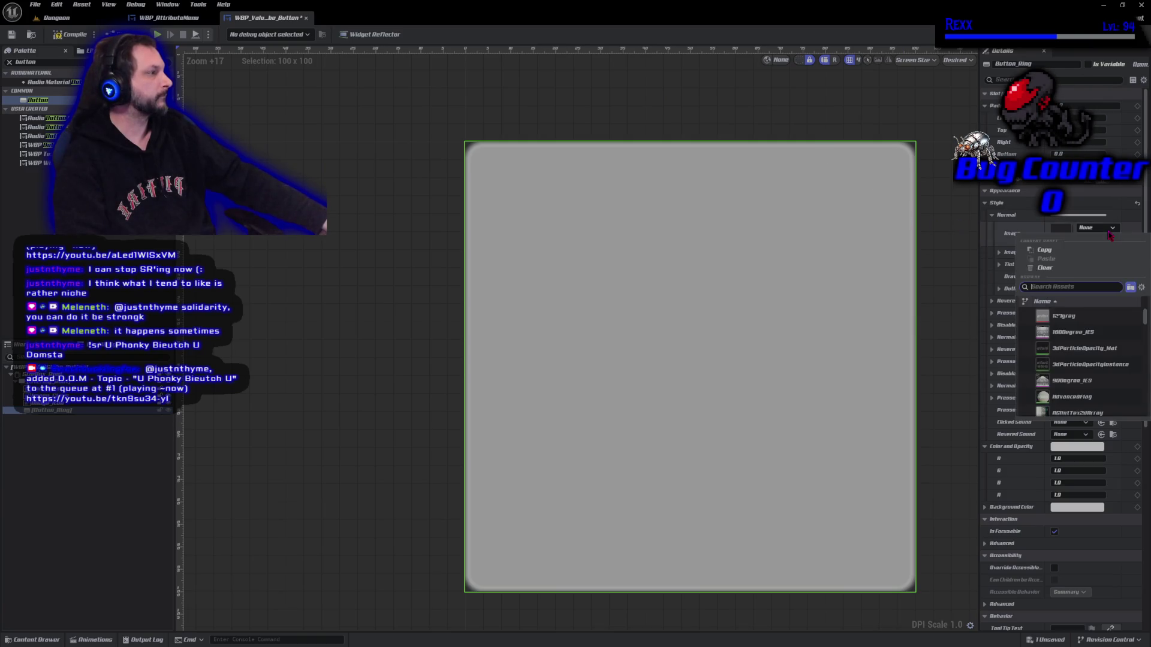
{"action": "type", "text": "FMring"}
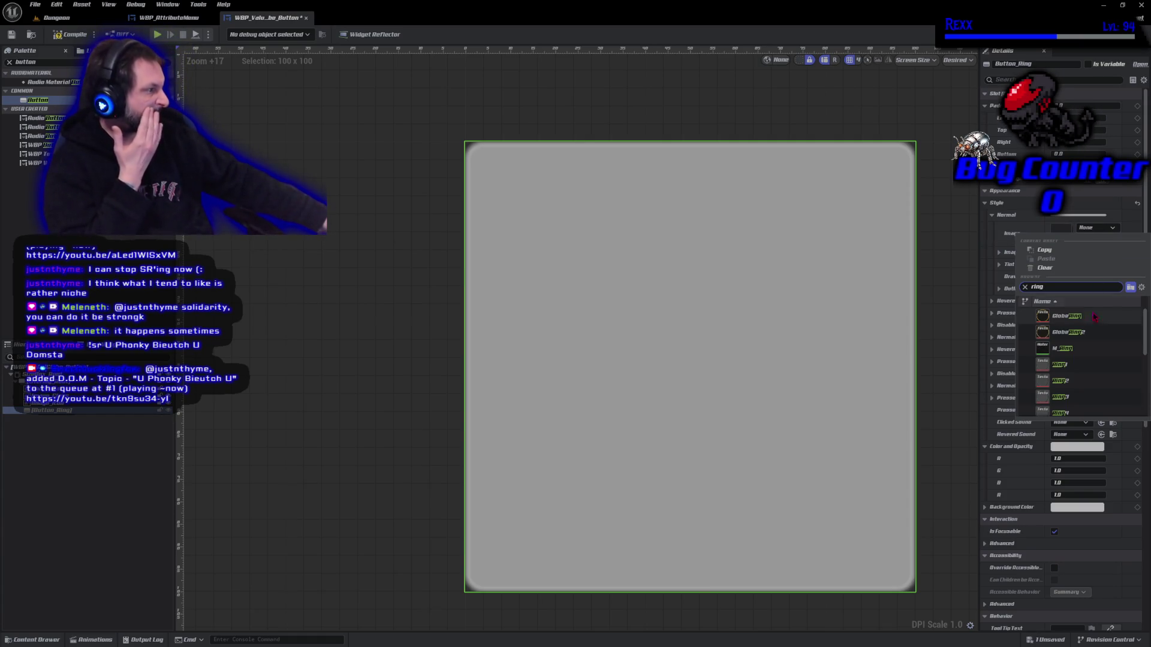
{"action": "scroll", "coordinate": [1086, 361], "scroll_direction": "down", "scroll_amount": 2}
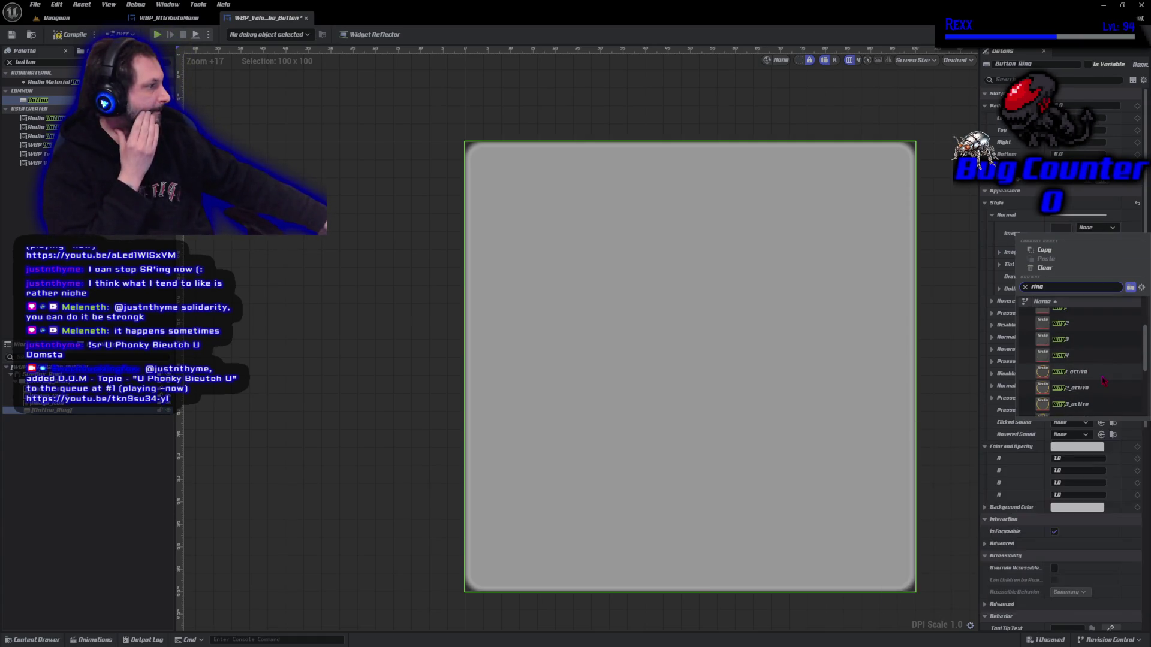
{"action": "scroll", "coordinate": [1103, 382], "scroll_direction": "down", "scroll_amount": 2}
{"action": "left_click", "coordinate": [1098, 373]}
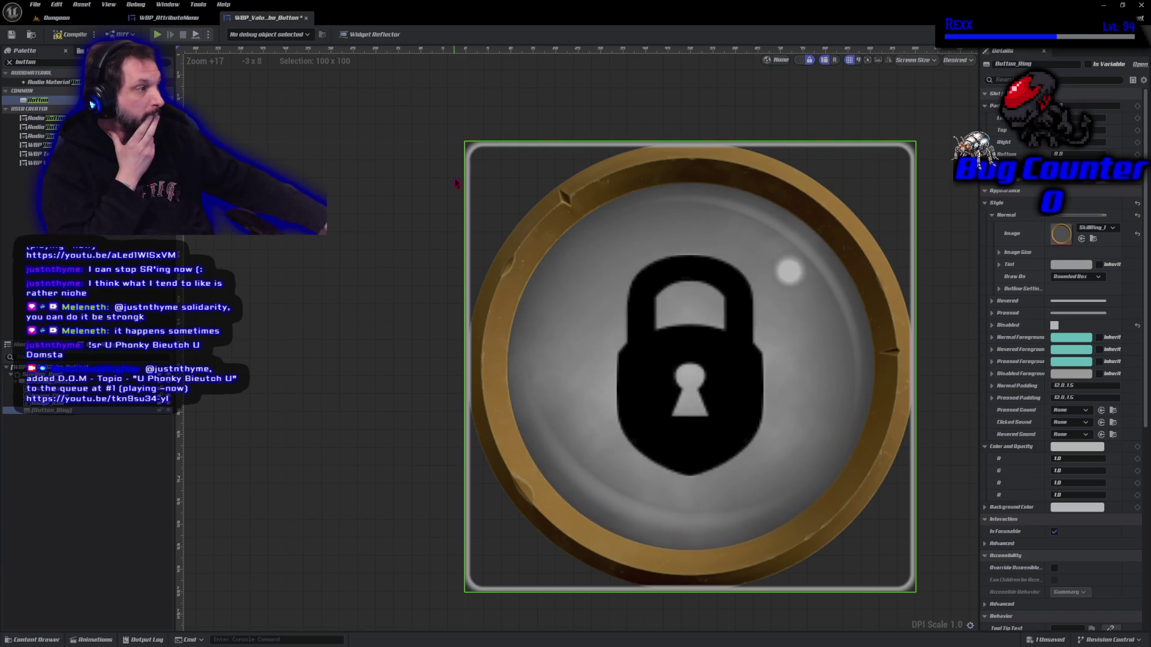
- Switch the Normal style Draw As from Rounded Box to Image, then compile the widget
{"action": "left_click", "coordinate": [1076, 277]}
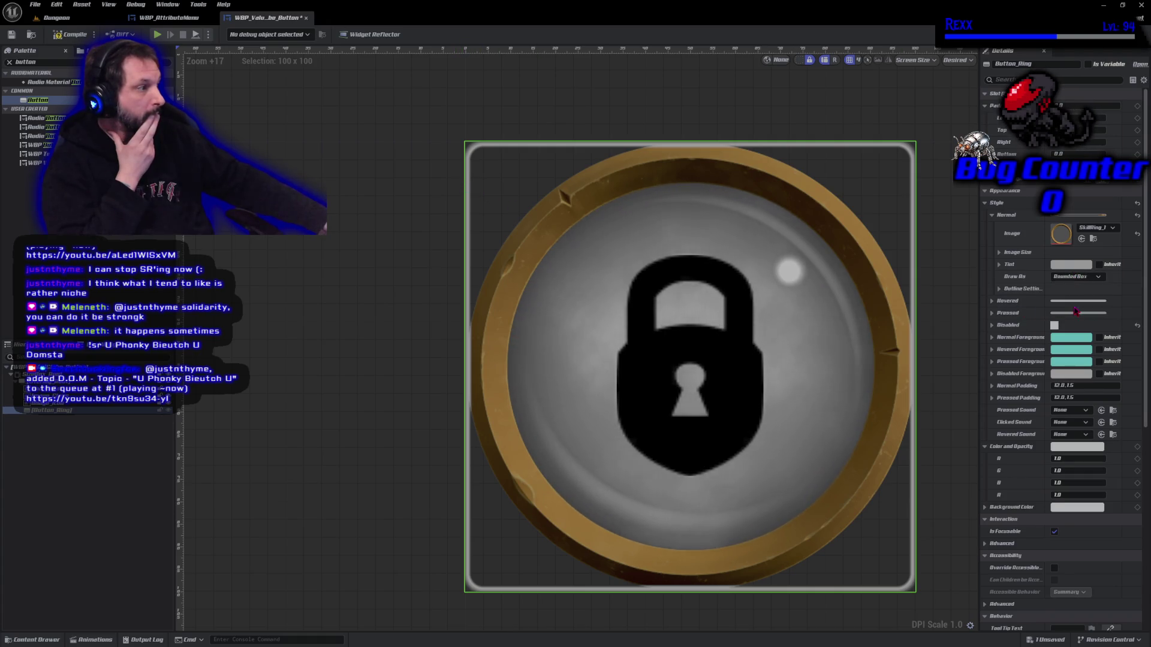
{"action": "left_click", "coordinate": [1076, 310]}
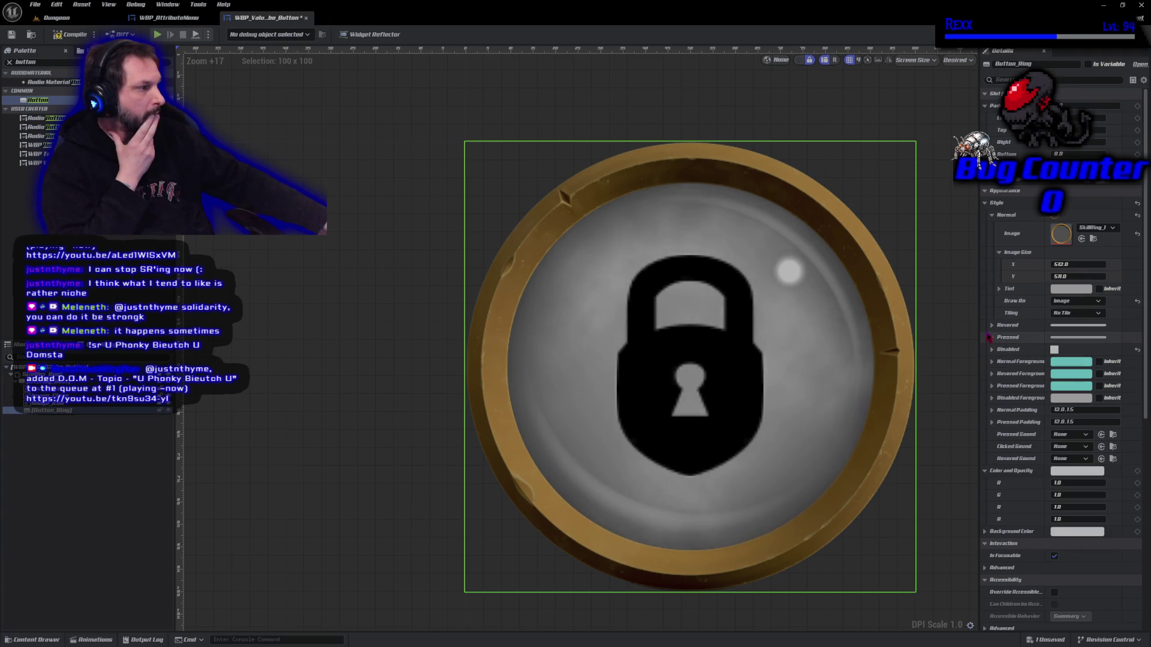
{"action": "left_click", "coordinate": [992, 349]}
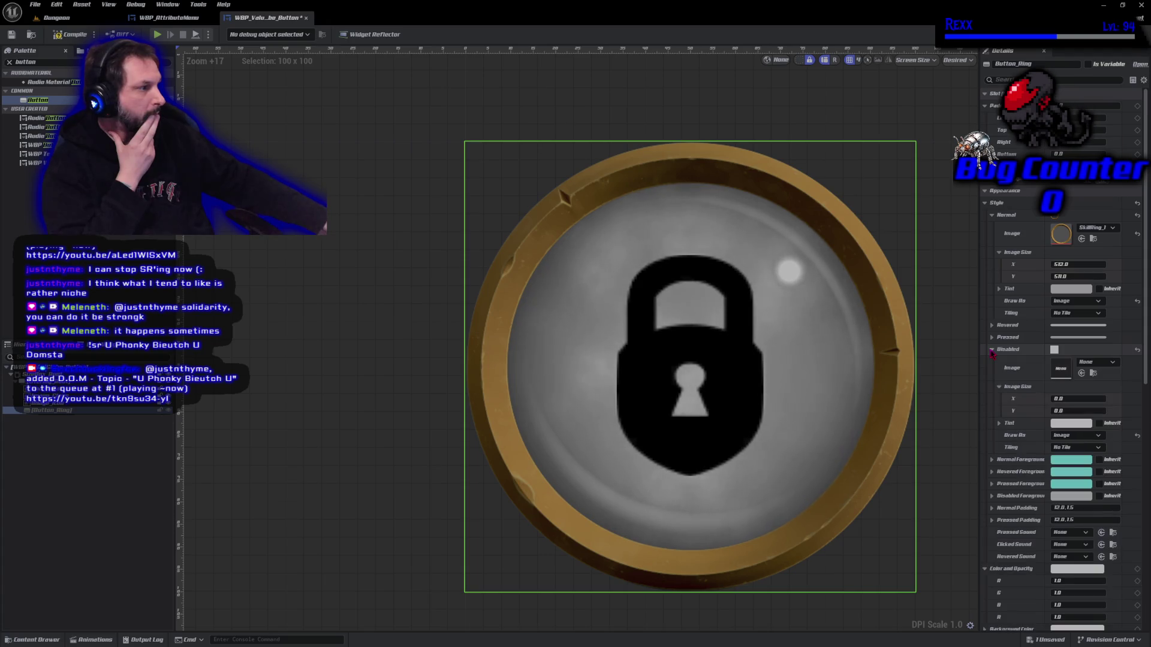
{"action": "left_click", "coordinate": [991, 353]}
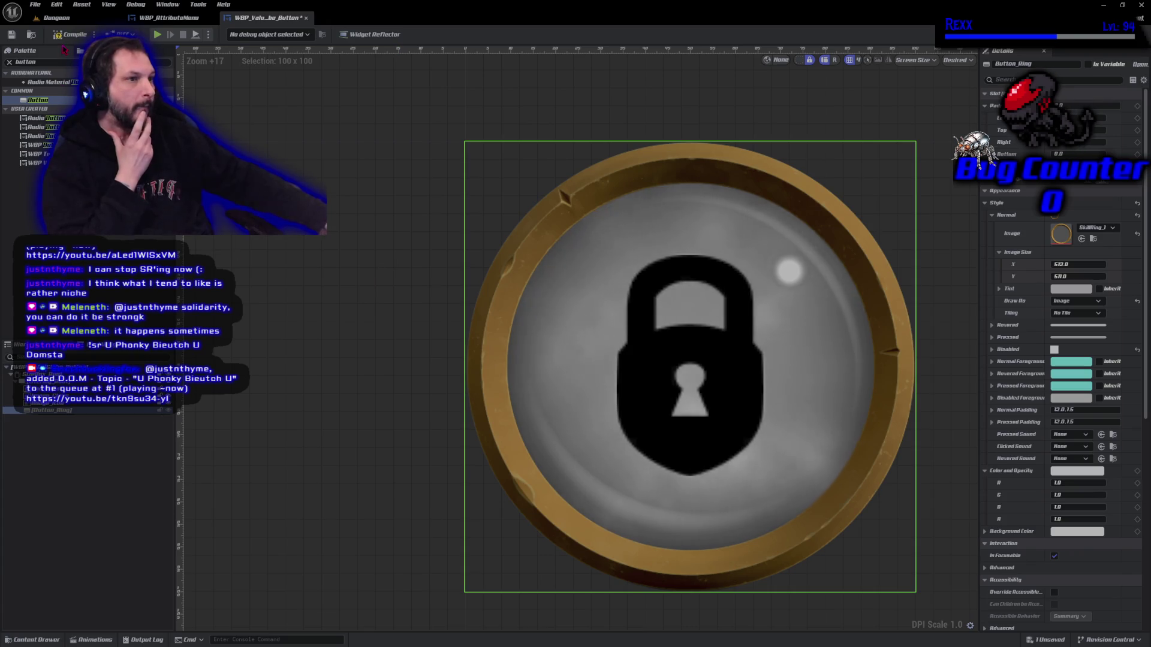
{"action": "left_click", "coordinate": [63, 39]}
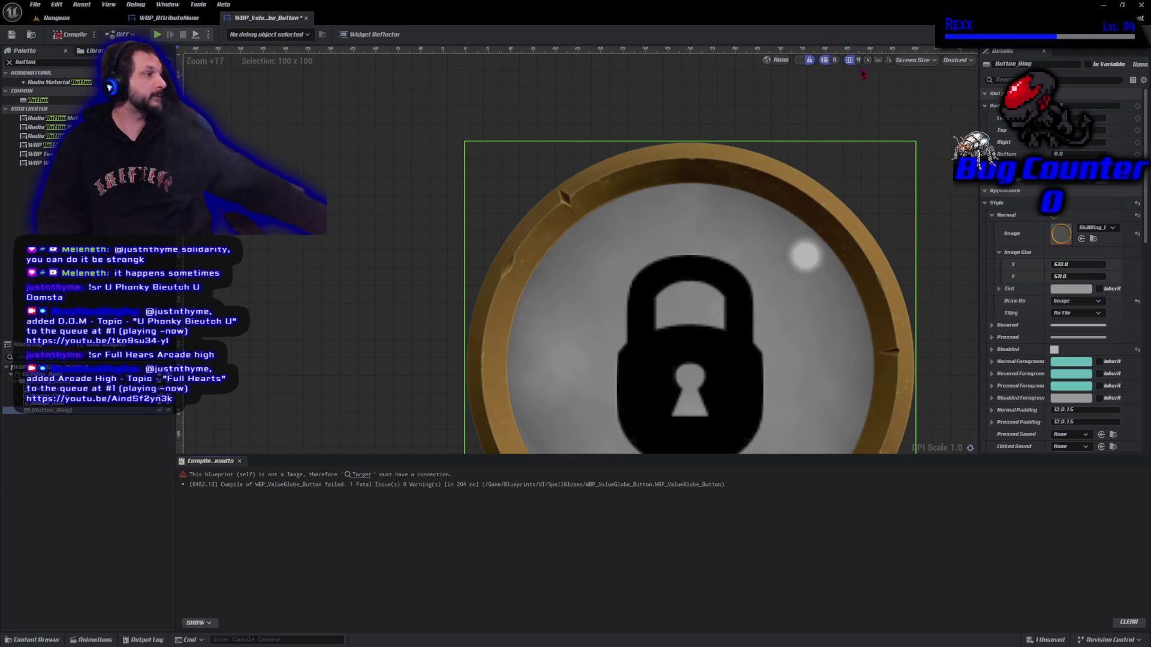
- Raise the Normal tint to full white, recentre the canvas, and begin editing image width
{"action": "left_click", "coordinate": [1070, 288]}
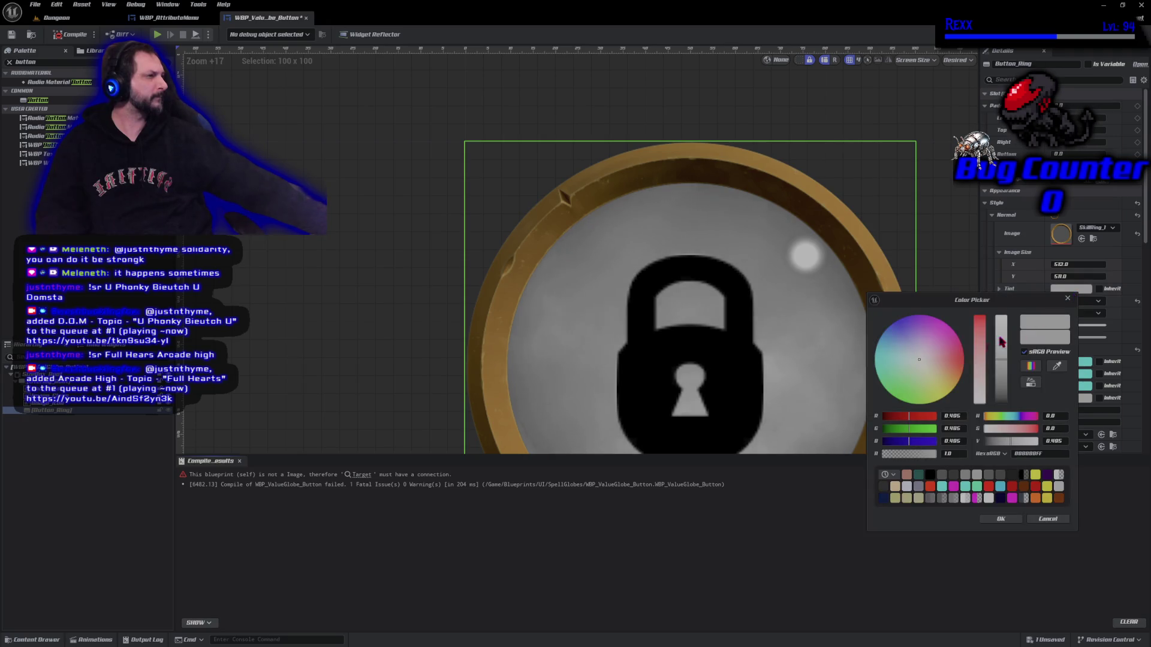
{"action": "left_click_drag", "start_coordinate": [1008, 360], "coordinate": [997, 300]}
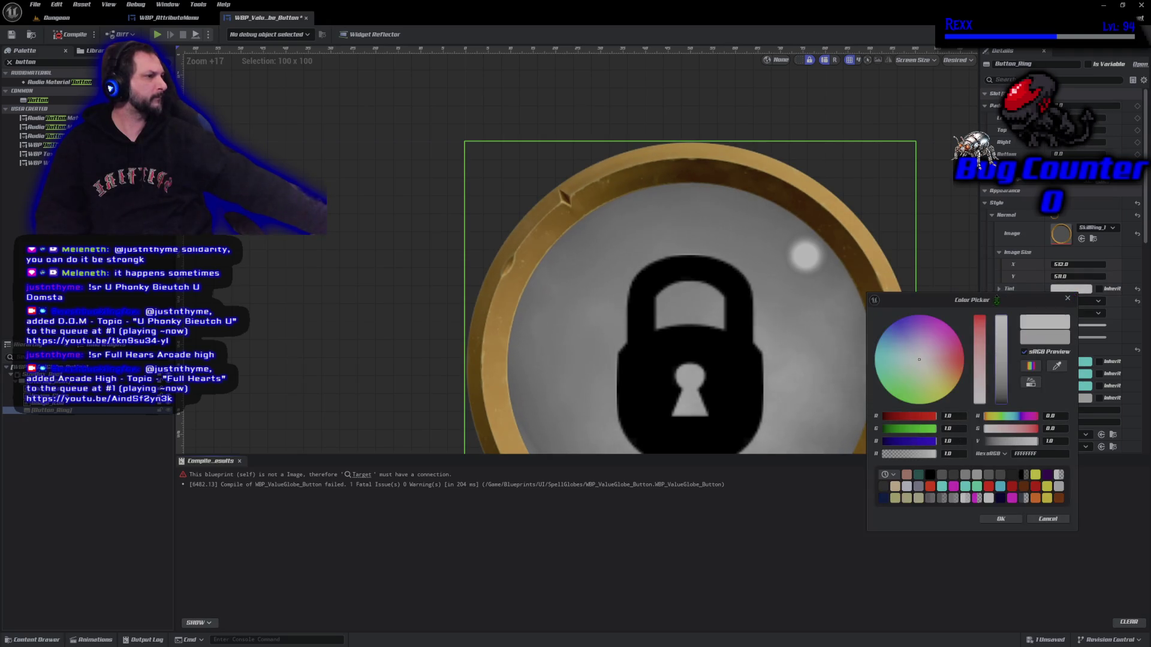
{"action": "left_click", "coordinate": [995, 519]}
{"action": "scroll", "coordinate": [383, 293], "scroll_direction": "down", "scroll_amount": 3}
{"action": "left_click_drag", "start_coordinate": [383, 294], "coordinate": [431, 279]}
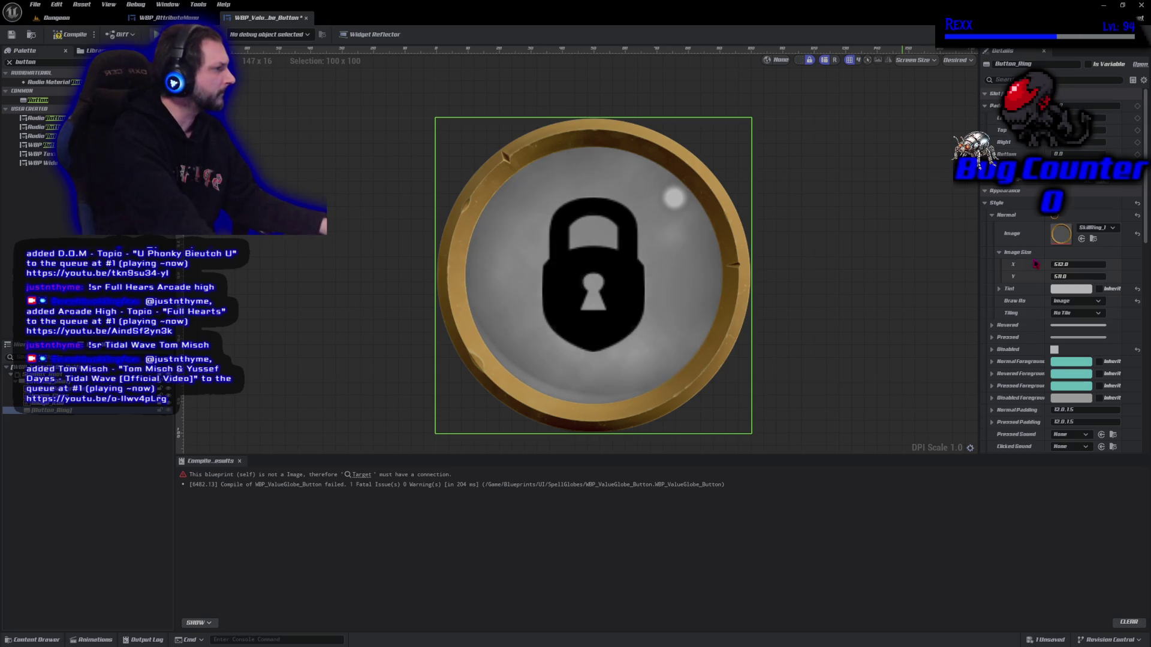
{"action": "left_click", "coordinate": [1061, 264]}
- Set Button_Ring's Normal image size to 32 x 32 and recompile
{"action": "type", "text": "3"}
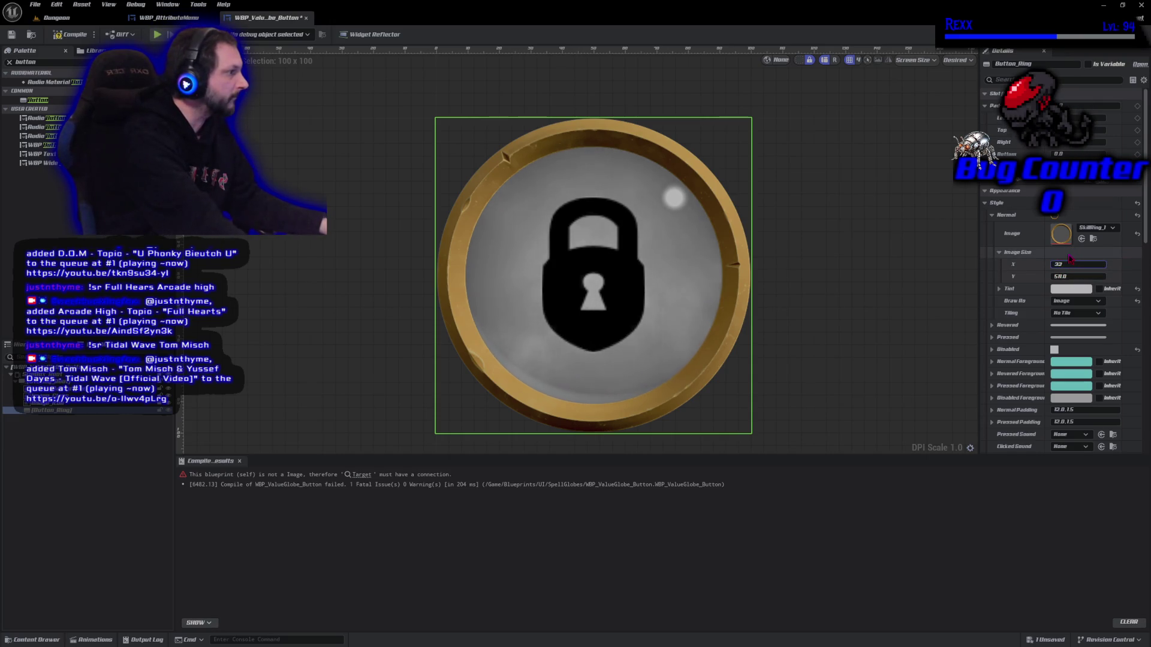
{"action": "type", "text": "2"}
{"action": "left_click", "coordinate": [1075, 277]}
{"action": "type", "text": "32"}
{"action": "key", "text": "Return"}
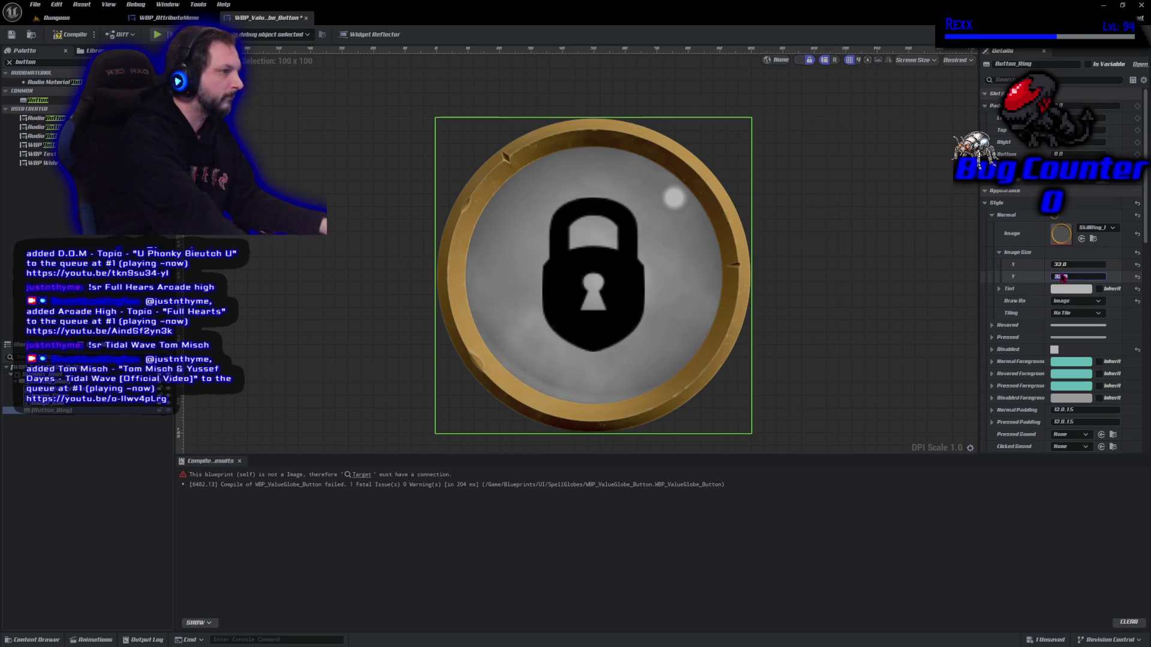
{"action": "left_click", "coordinate": [71, 34]}
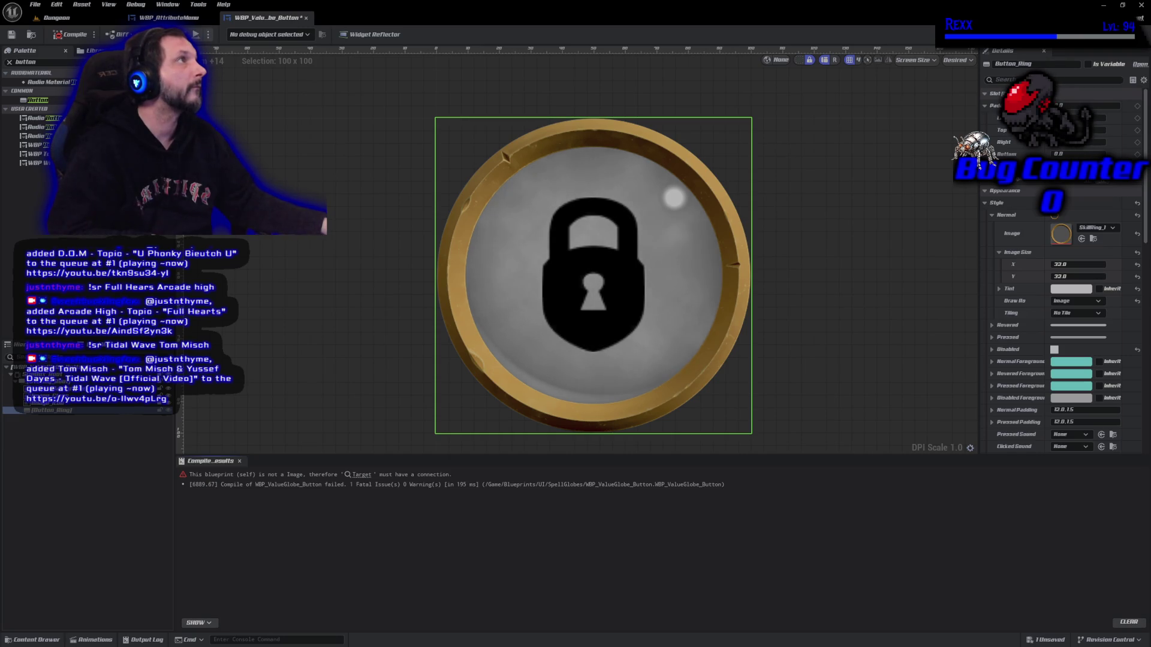
- Expand the Hovered style, leave its tint unchanged, and set Draw As to Image
{"action": "left_click", "coordinate": [992, 215]}
{"action": "left_click", "coordinate": [992, 227]}
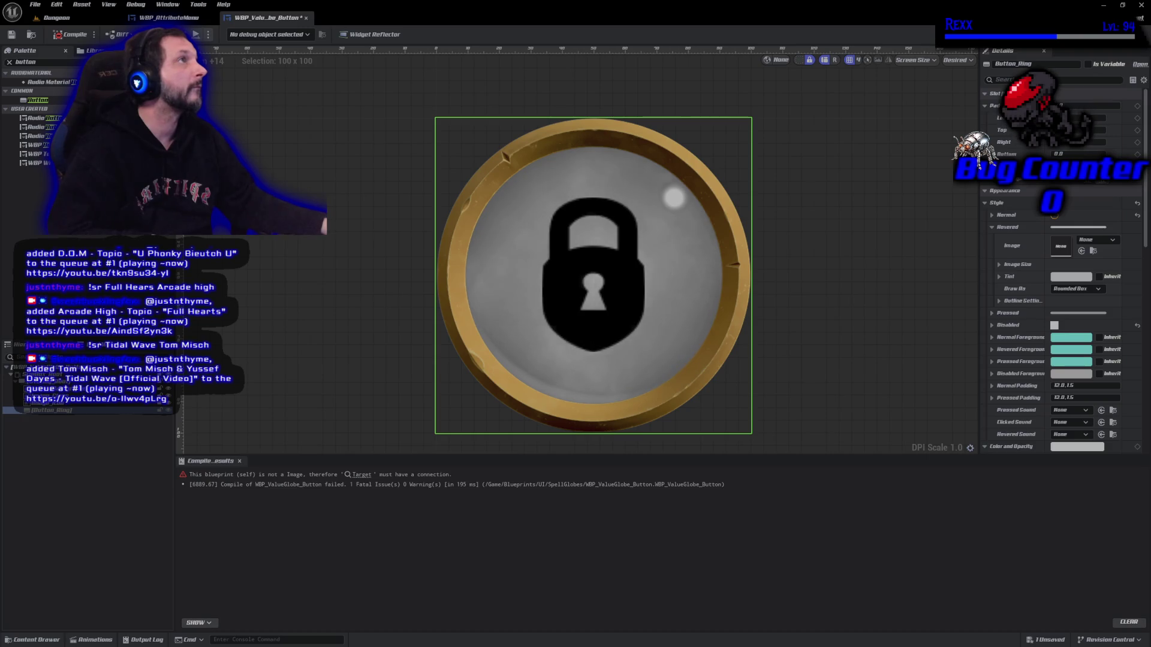
{"action": "left_click", "coordinate": [1071, 277]}
{"action": "left_click", "coordinate": [1007, 505]}
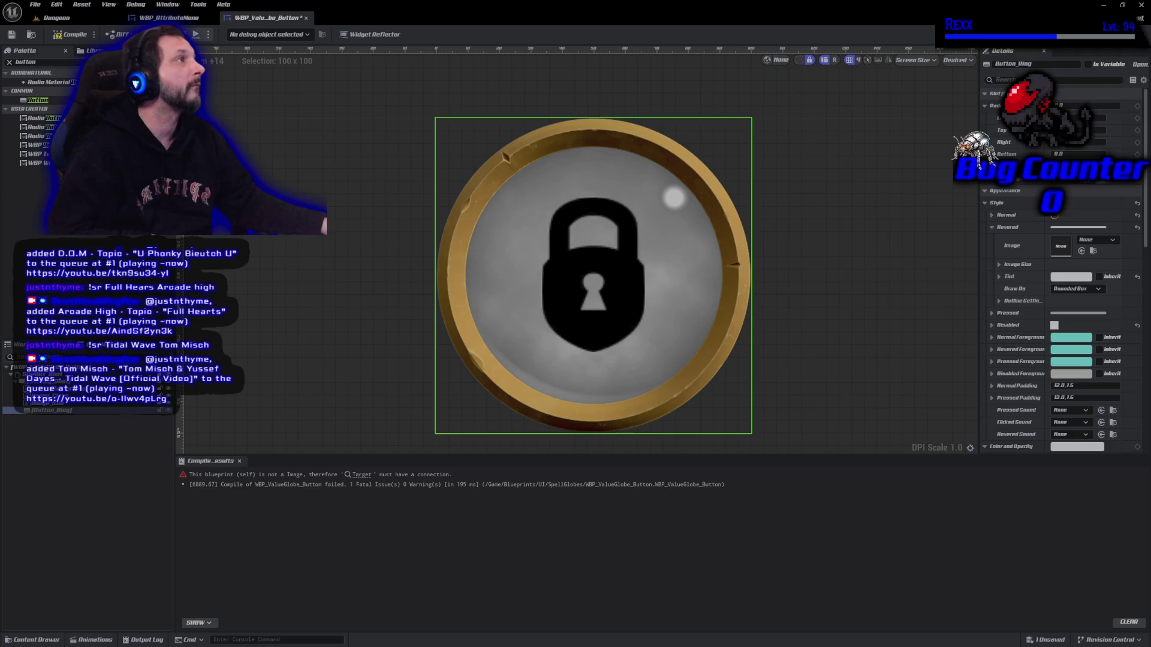
{"action": "left_click", "coordinate": [1081, 289]}
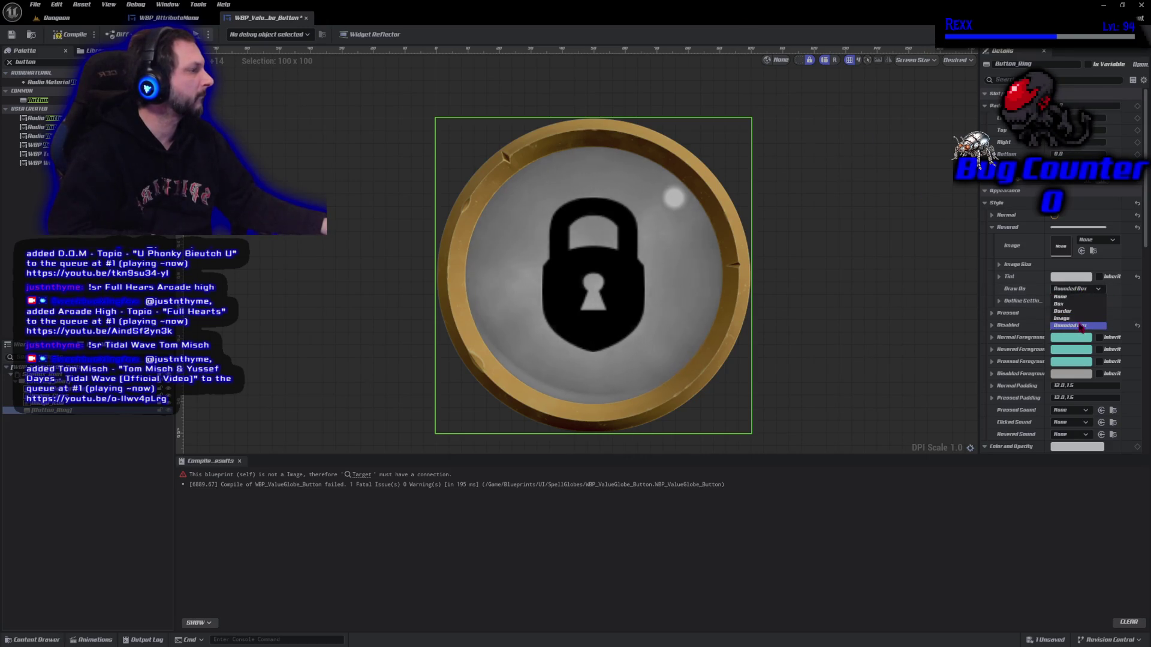
{"action": "left_click", "coordinate": [1070, 324]}
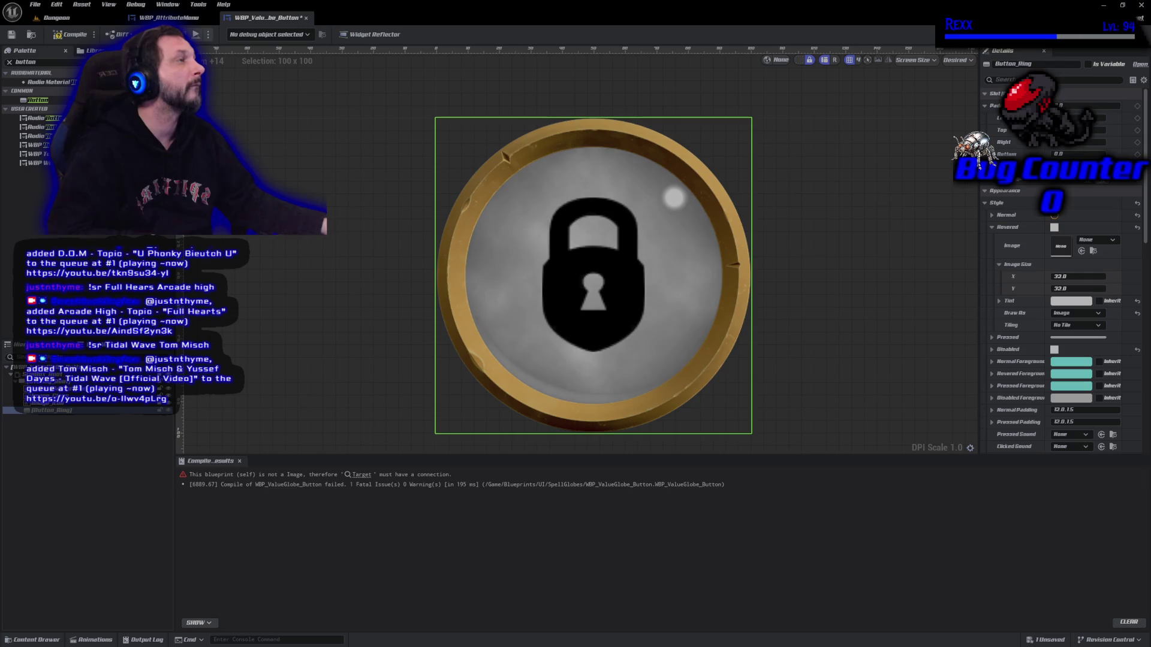
- Set the Hovered image to SkillRing_1_Glow, then compile and save the blueprint
{"action": "left_click", "coordinate": [1098, 246]}
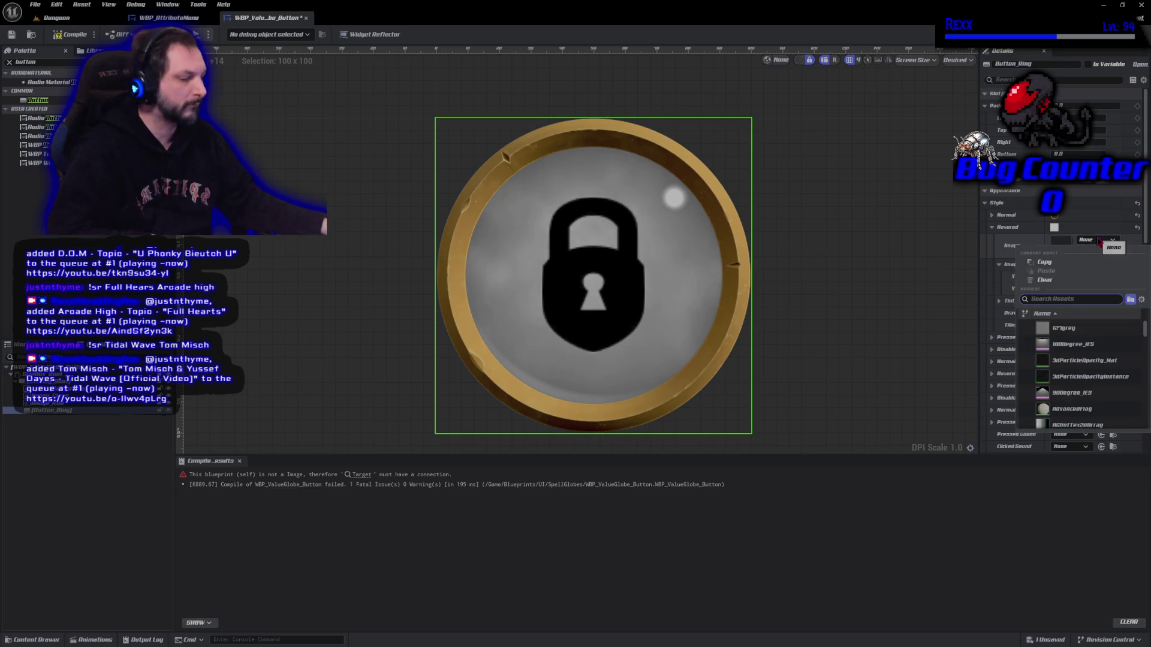
{"action": "type", "text": "skill glow"}
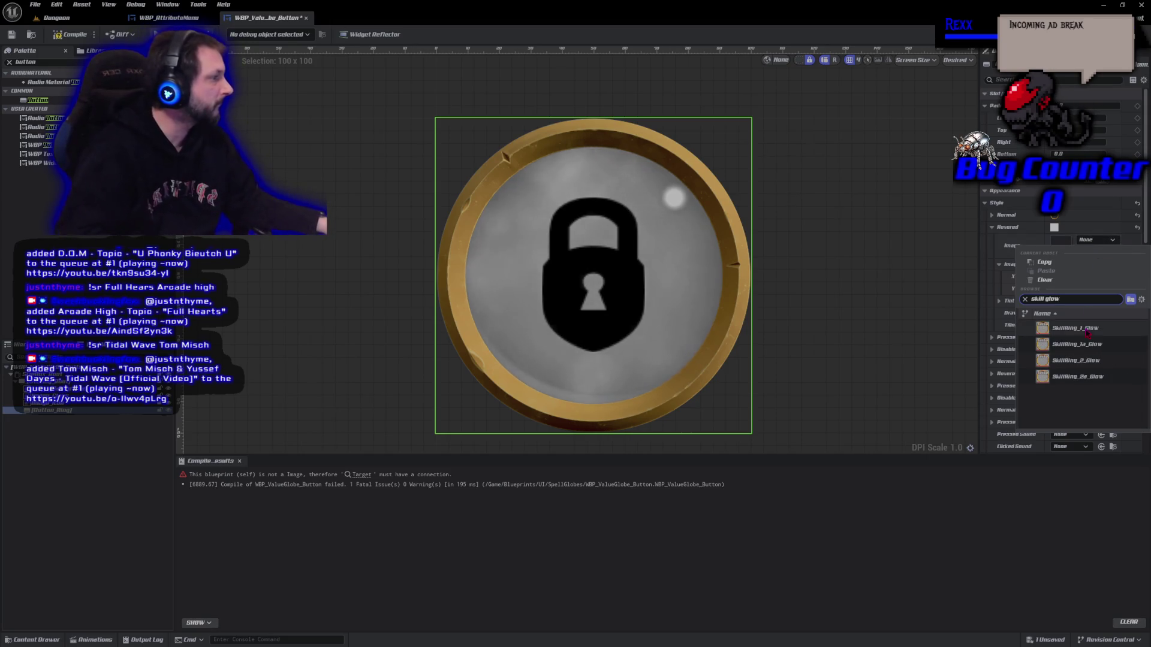
{"action": "left_click", "coordinate": [1073, 328]}
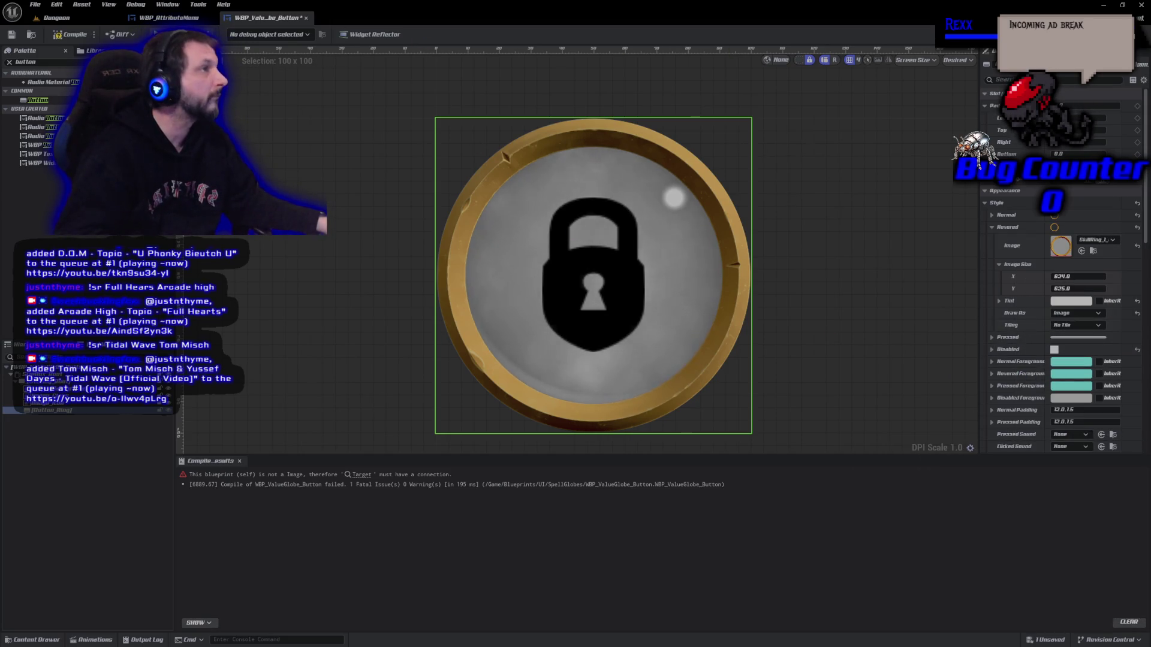
{"action": "key", "text": "F7"}
{"action": "key", "text": "ctrl+s"}
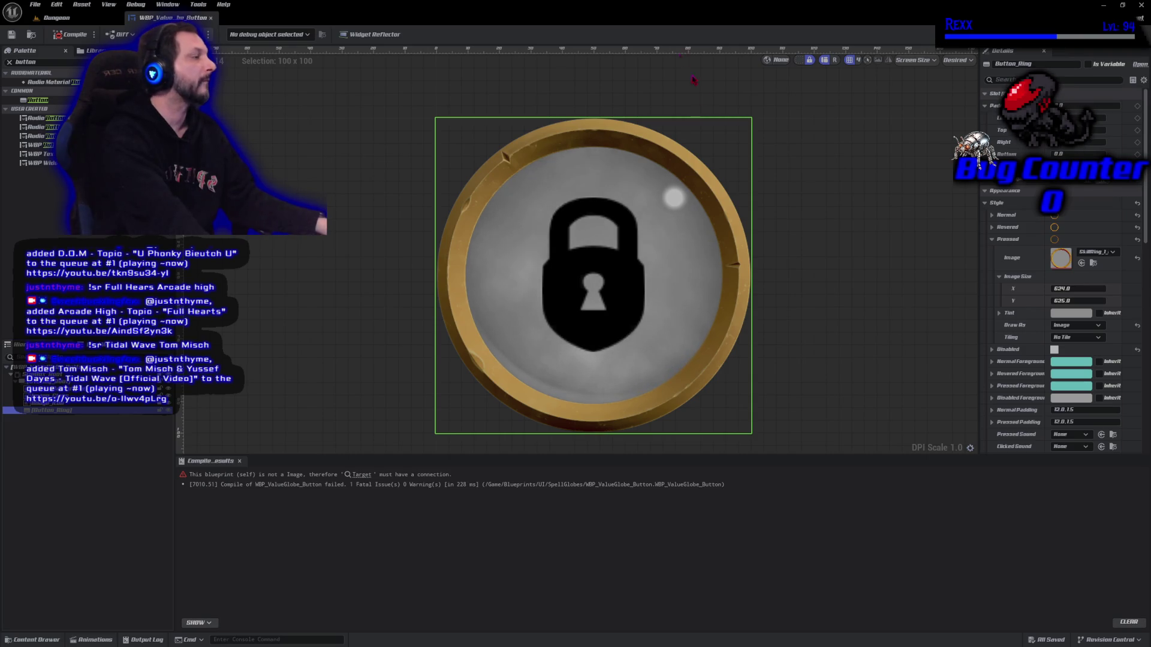
- Give Button_Ring's Disabled style the SkillRing_1 image, then compile and save the widget
{"action": "left_click", "coordinate": [992, 239]}
{"action": "left_click", "coordinate": [992, 251]}
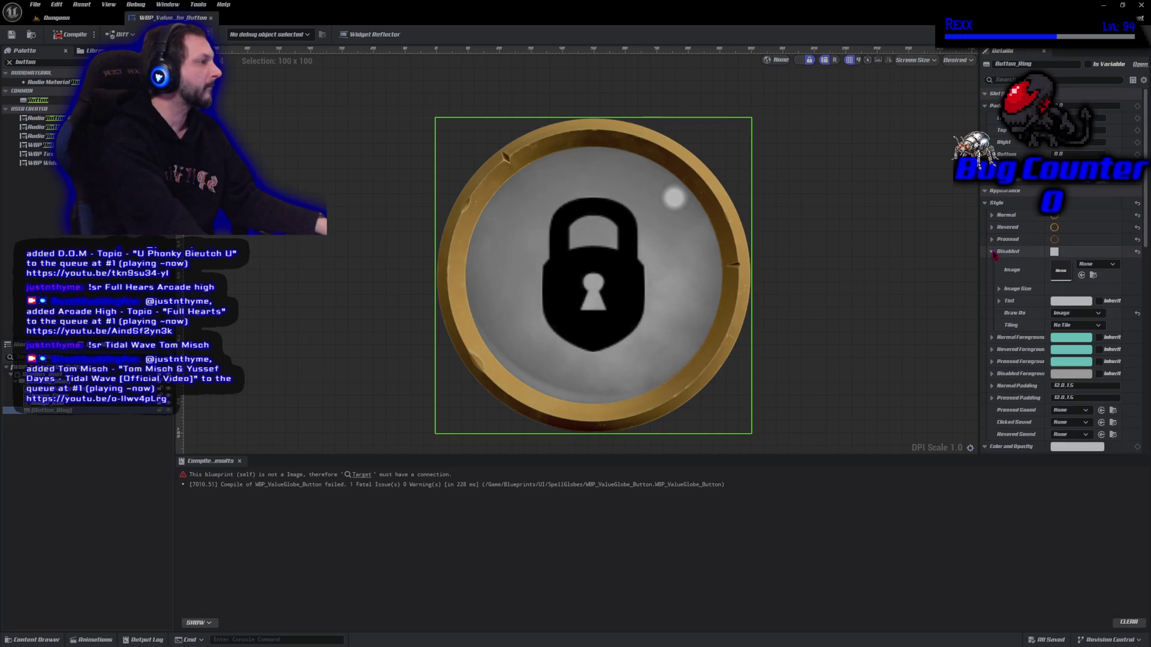
{"action": "left_click", "coordinate": [1100, 265]}
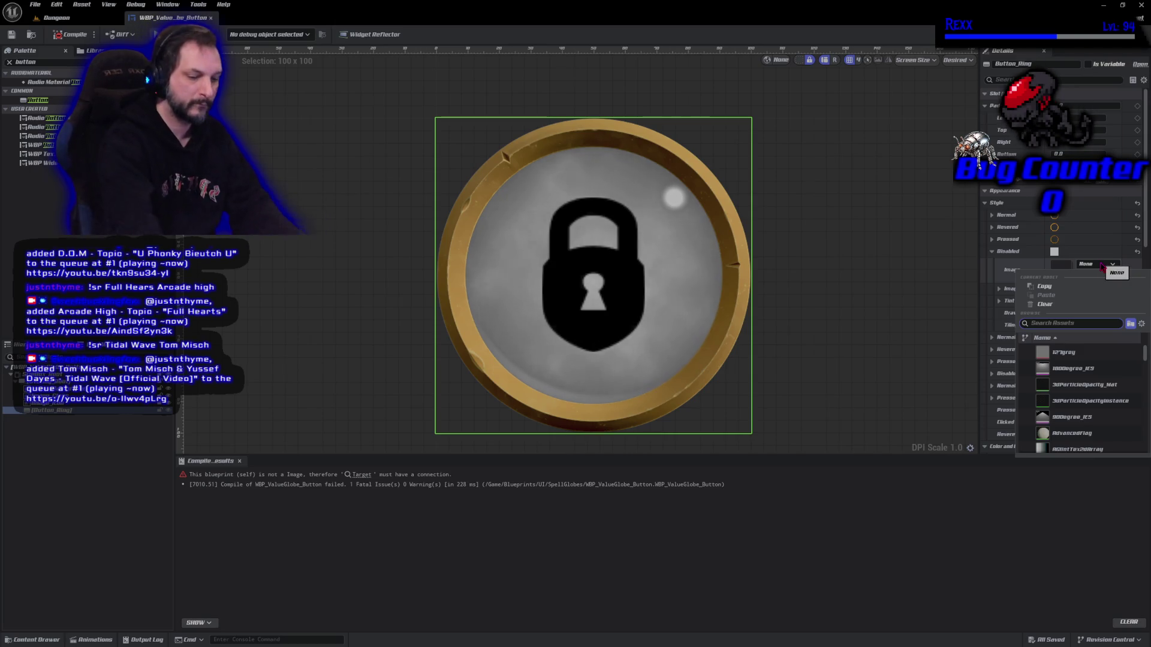
{"action": "type", "text": "skill"}
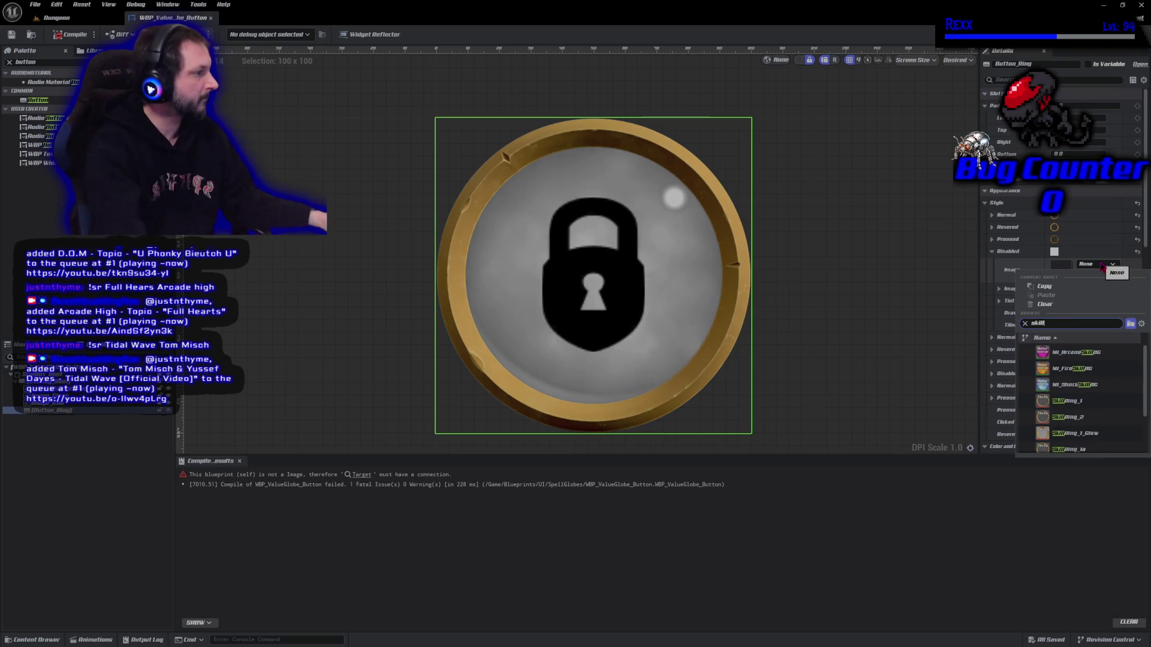
{"action": "left_click", "coordinate": [1101, 409]}
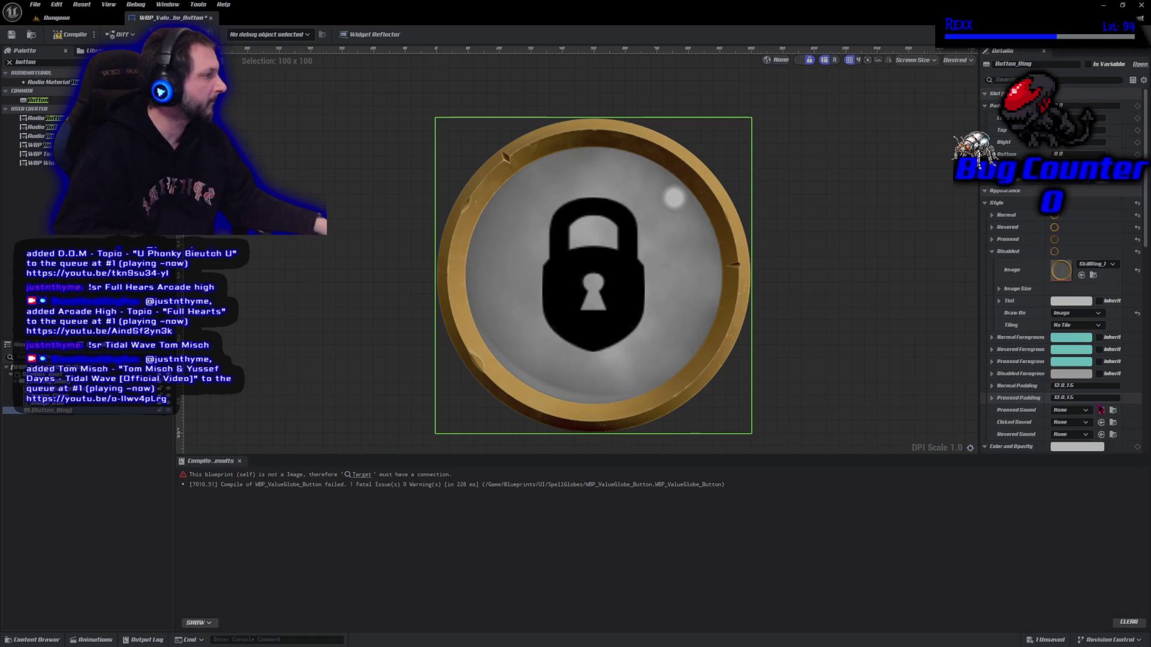
{"action": "left_click", "coordinate": [1071, 301]}
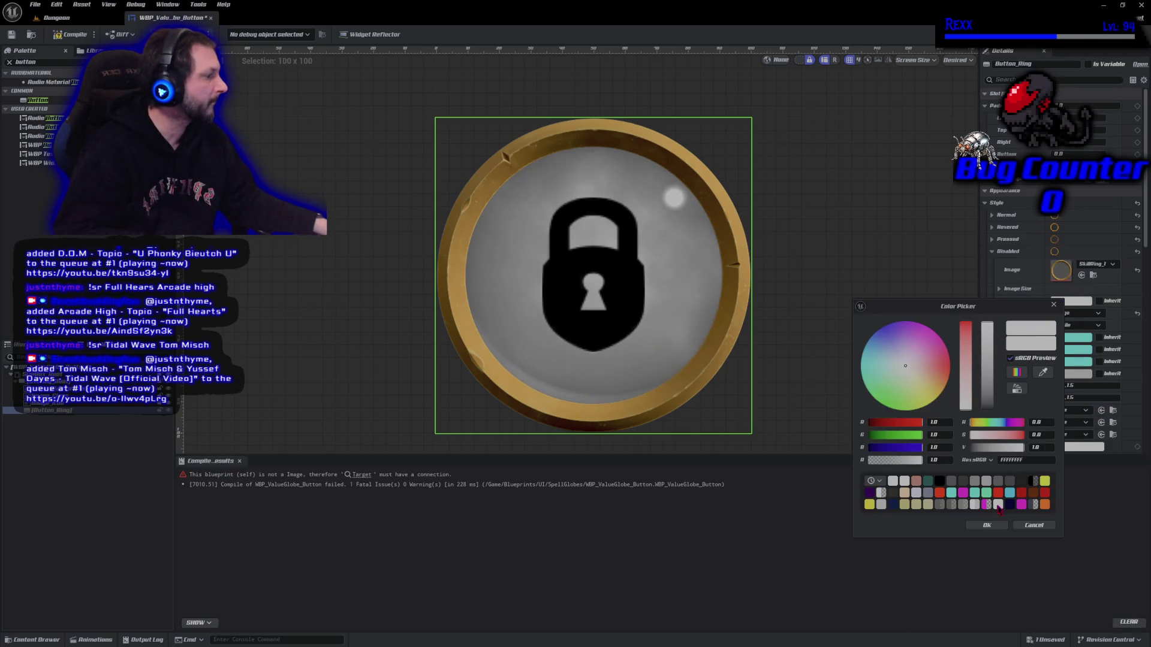
{"action": "left_click", "coordinate": [986, 525]}
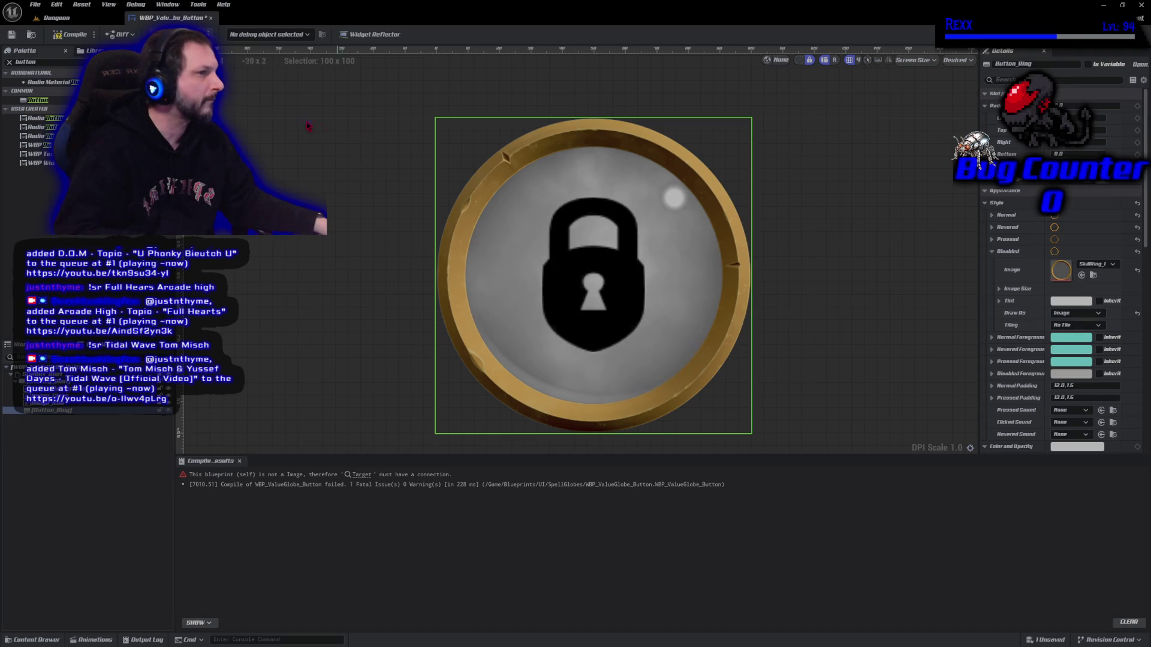
{"action": "left_click", "coordinate": [70, 34]}
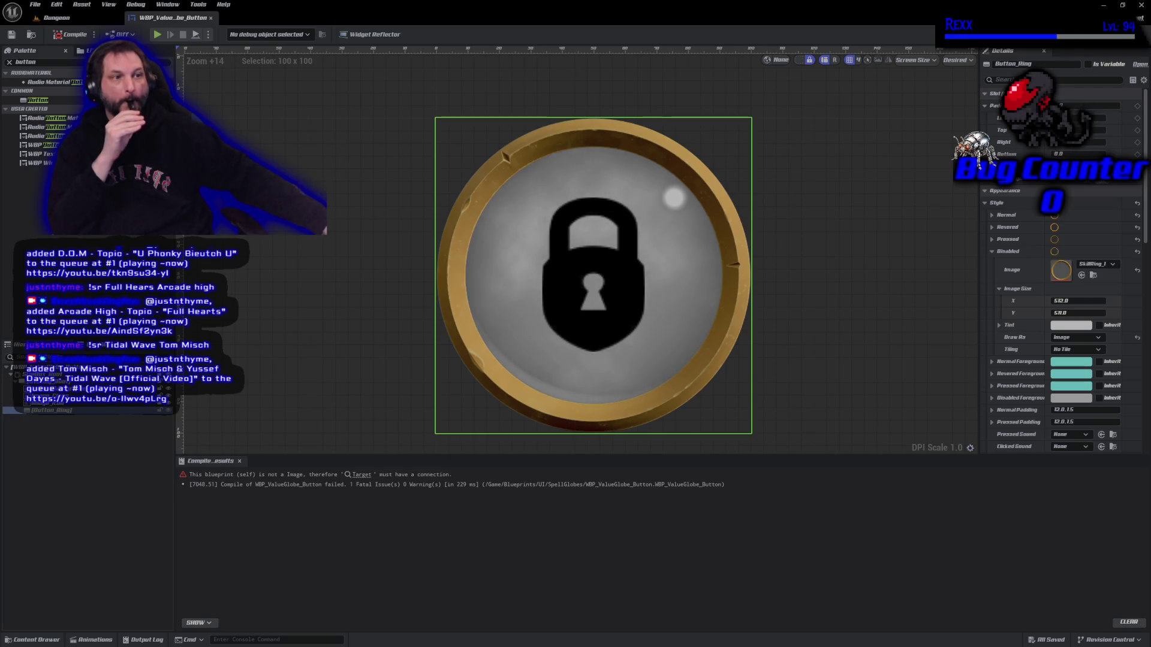
- Drop an Image widget from the Palette onto the ring button's centre and select the new Image_1
{"action": "left_click", "coordinate": [9, 62]}
{"action": "type", "text": "im"}
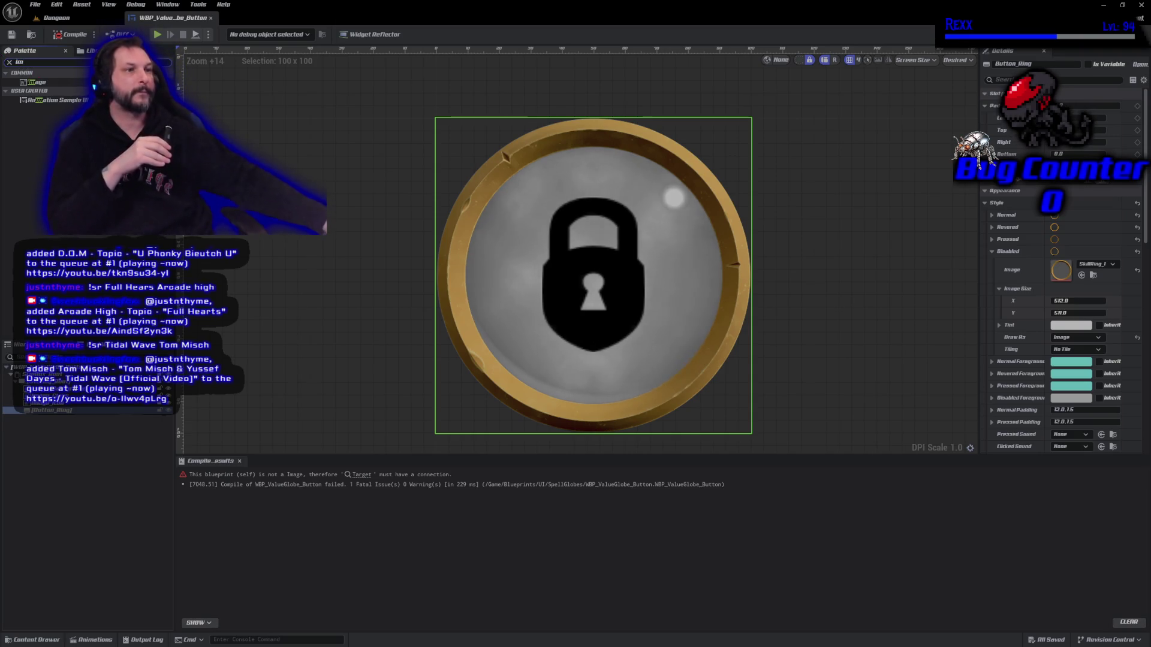
{"action": "left_click", "coordinate": [41, 83]}
{"action": "mouse_move", "coordinate": [41, 82]}
{"action": "left_mouse_down"}
{"action": "mouse_move", "coordinate": [575, 189]}
{"action": "mouse_move", "coordinate": [519, 219]}
{"action": "left_mouse_up"}
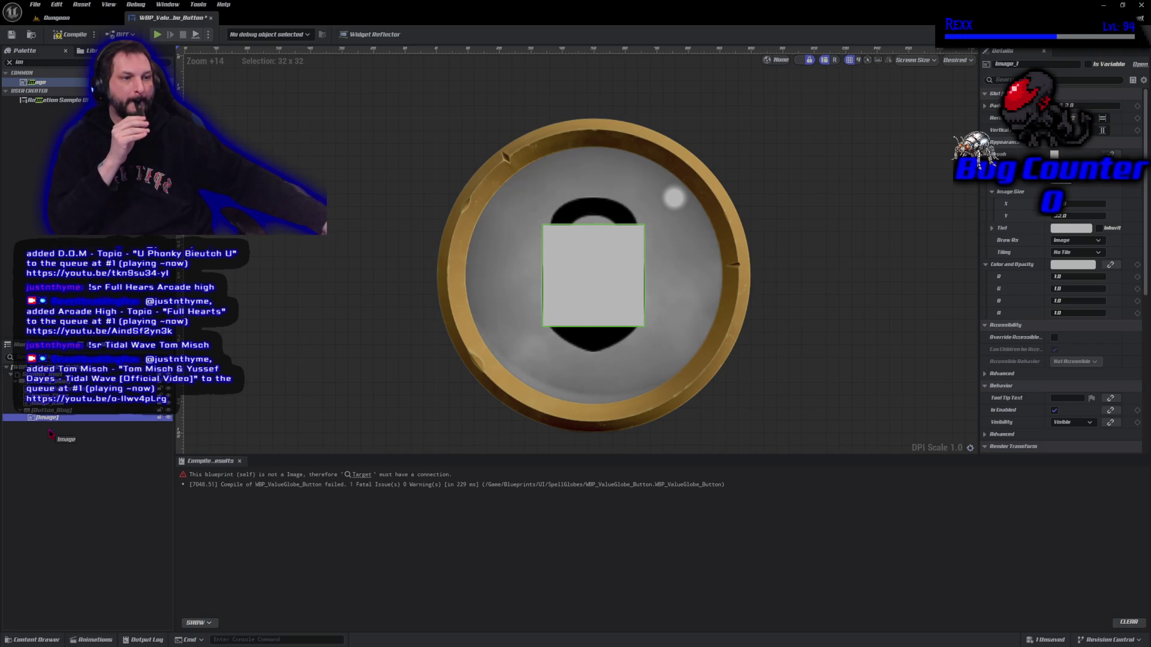
{"action": "left_click_drag", "start_coordinate": [43, 417], "coordinate": [47, 434]}
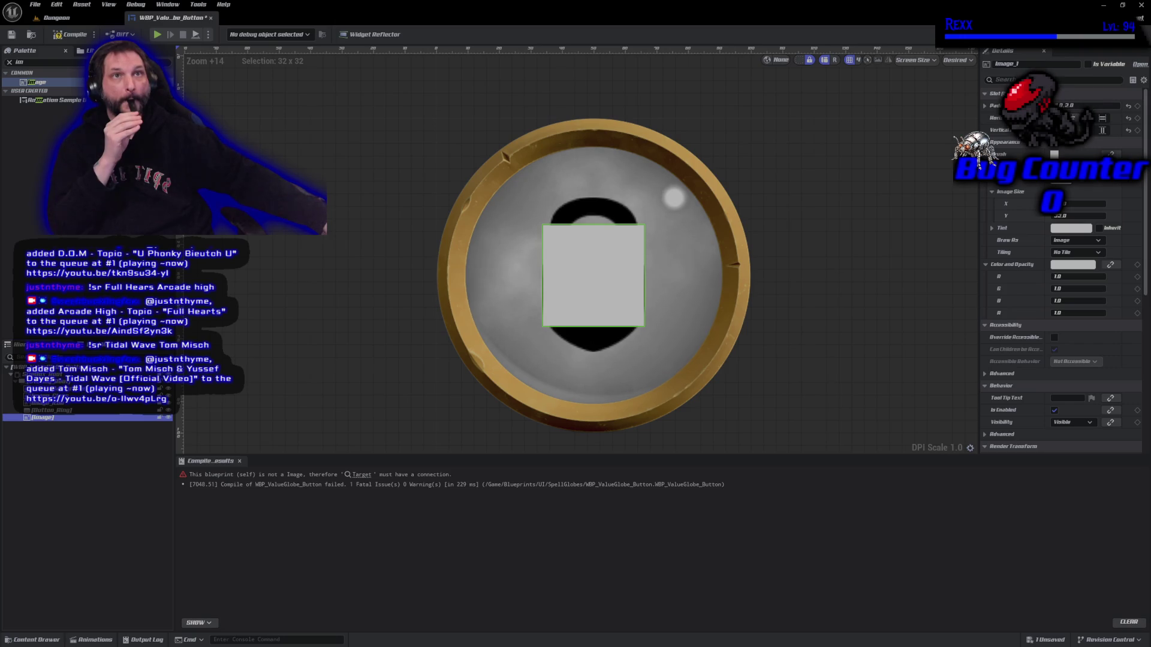
- Rename the image to Image_Selection and set its alignment to Fill
{"action": "key", "text": "F2"}
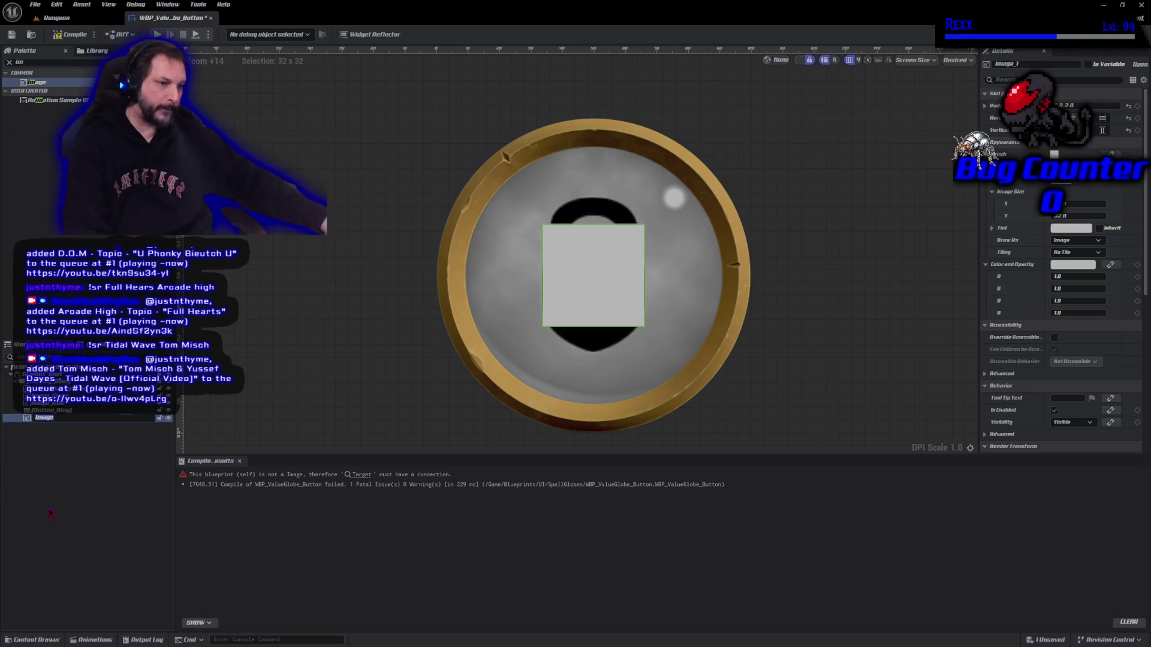
{"action": "type", "text": "_Selection"}
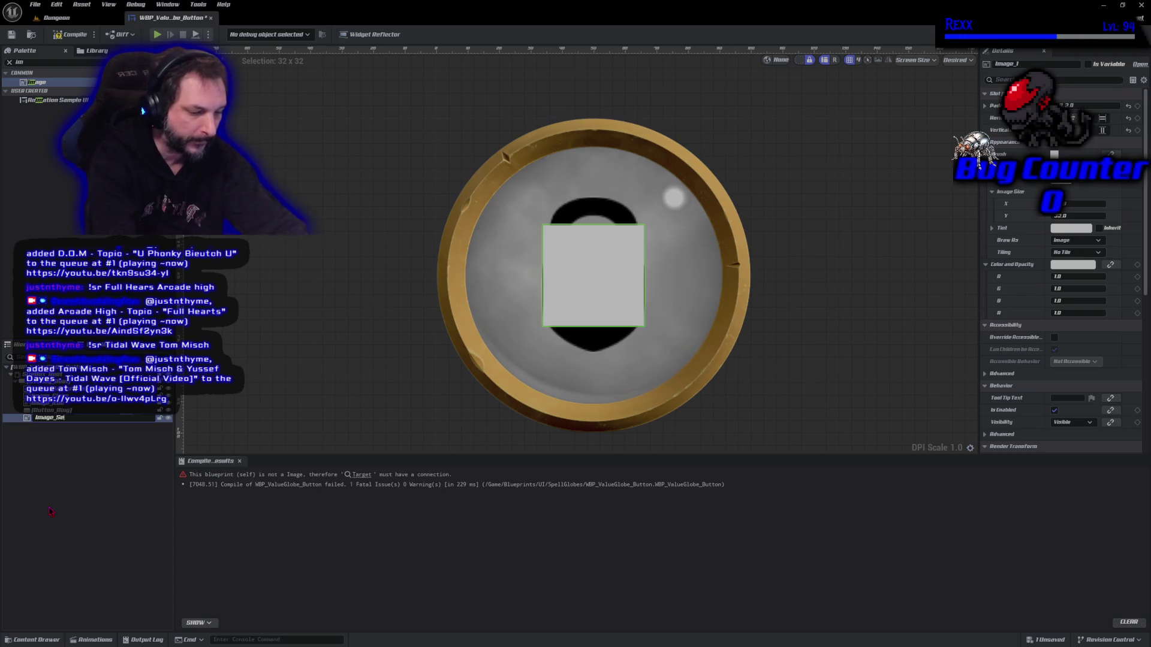
{"action": "key", "text": "Return"}
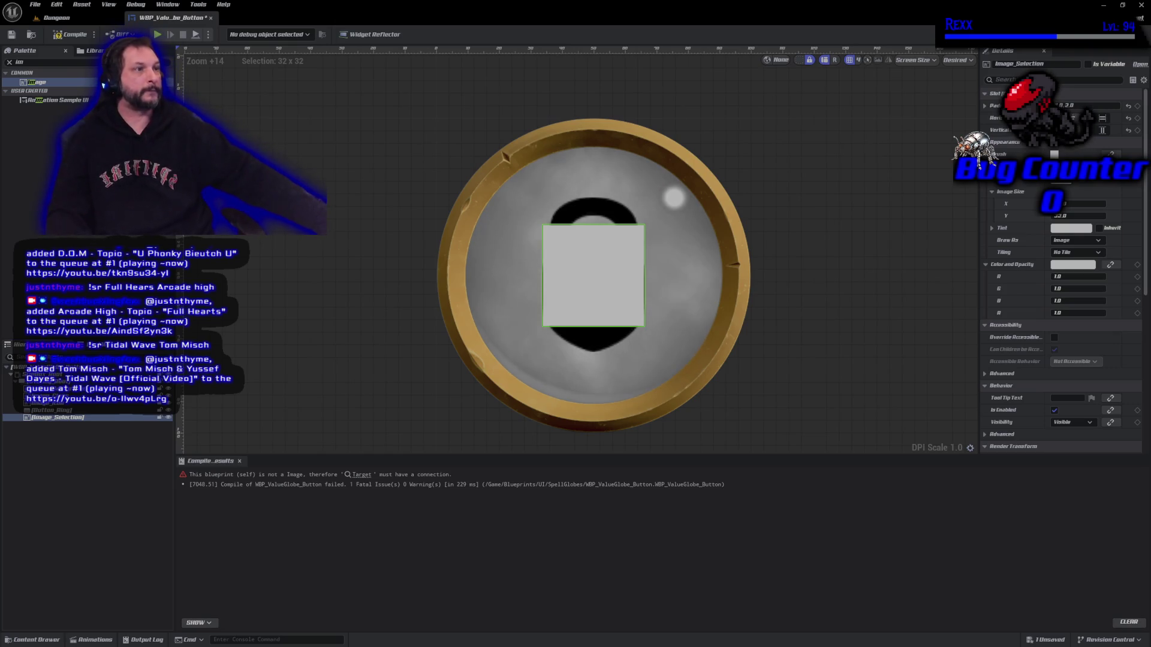
{"action": "left_click", "coordinate": [1103, 131]}
{"action": "left_click", "coordinate": [1105, 132]}
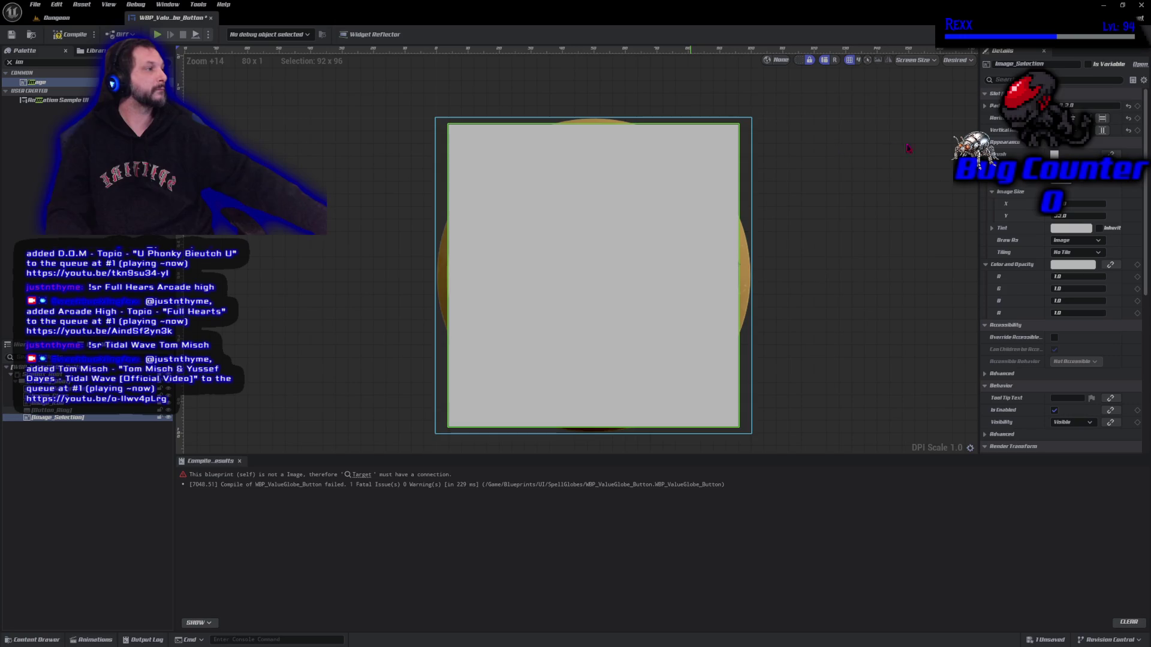
- Assign the SelectionCircle texture as Image_Selection's brush image
{"action": "type", "text": "cir"}
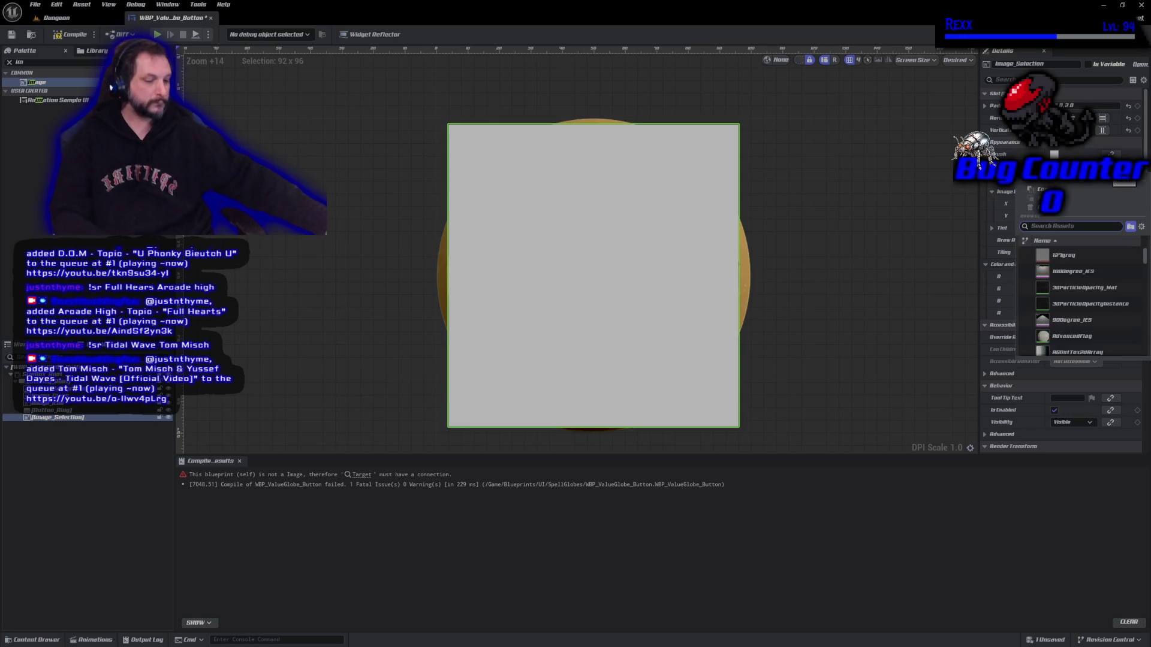
{"action": "type", "text": "cle"}
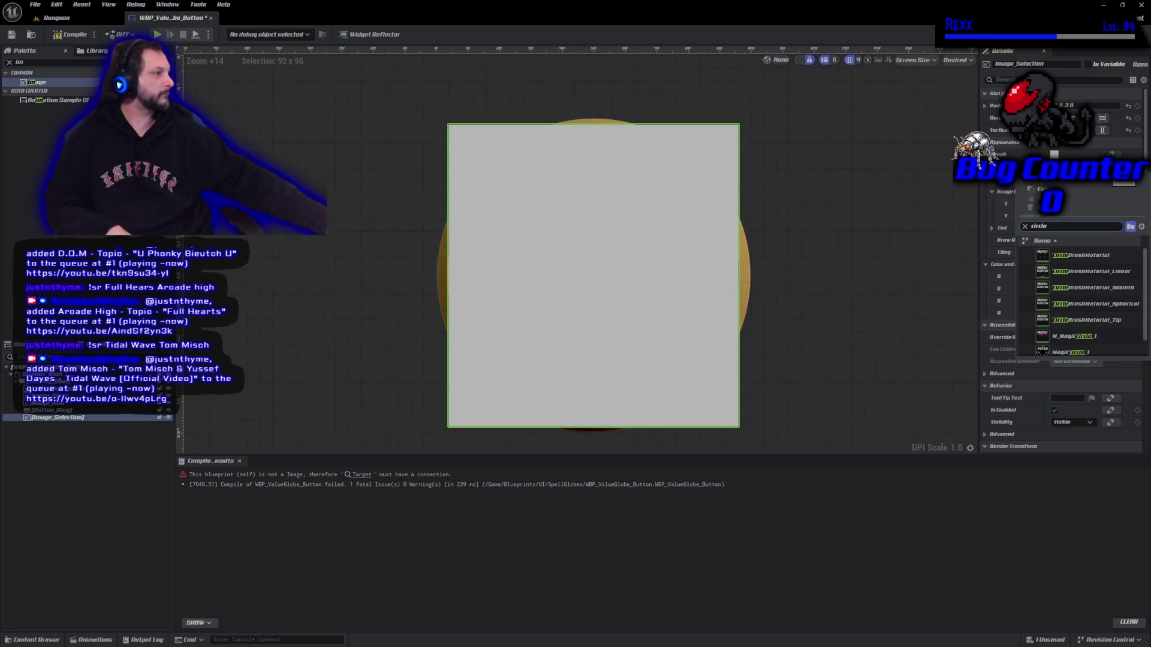
{"action": "key", "text": "Escape"}
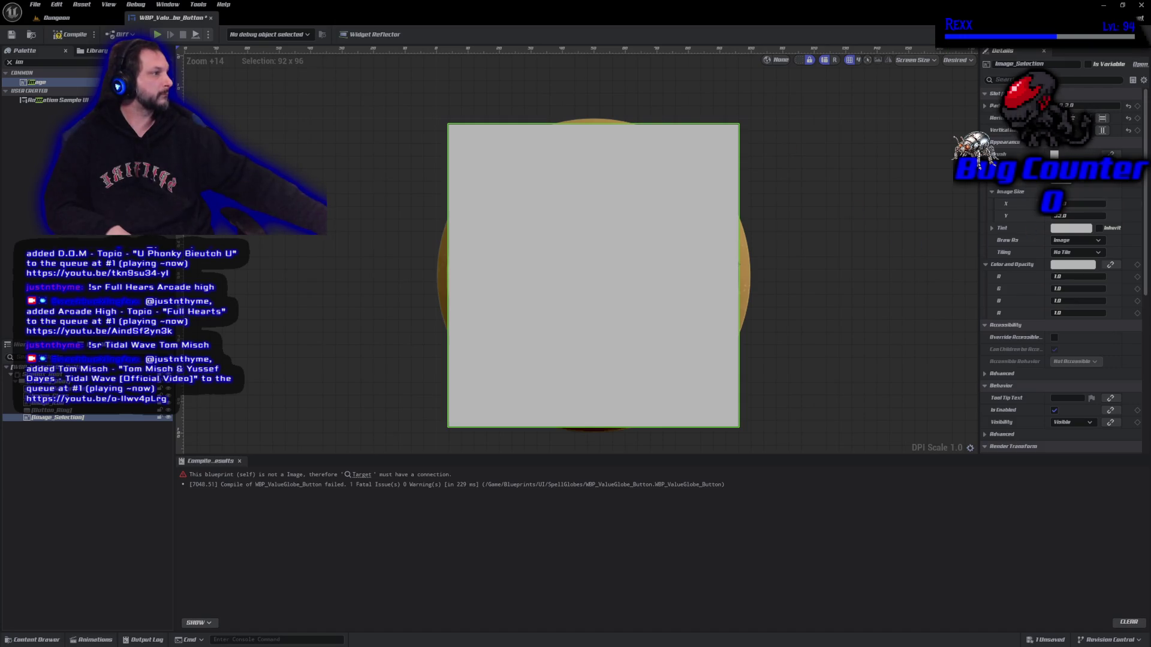
{"action": "left_click", "coordinate": [1079, 170]}
{"action": "type", "text": "select"}
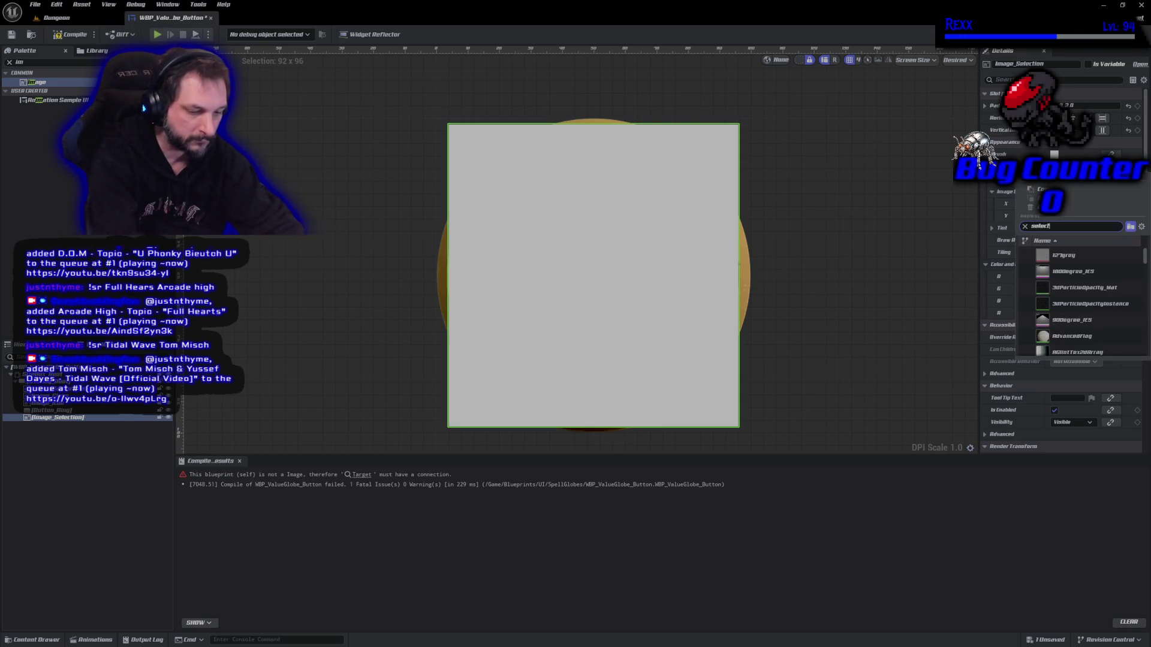
{"action": "type", "text": "ion circle"}
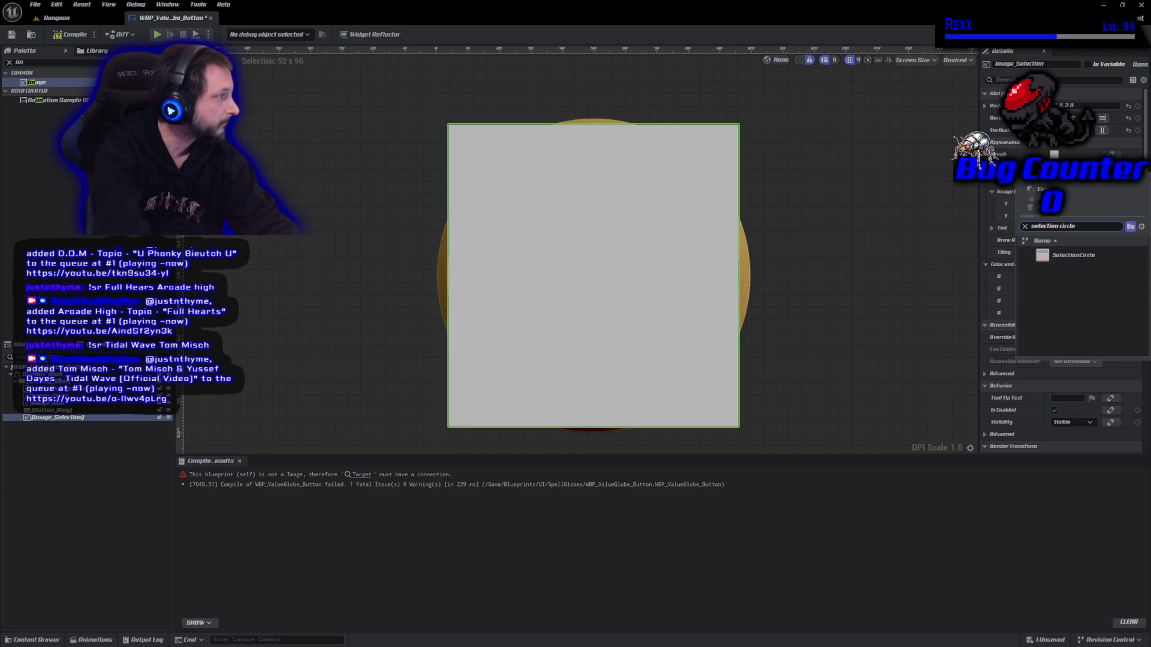
{"action": "left_click", "coordinate": [1104, 256]}
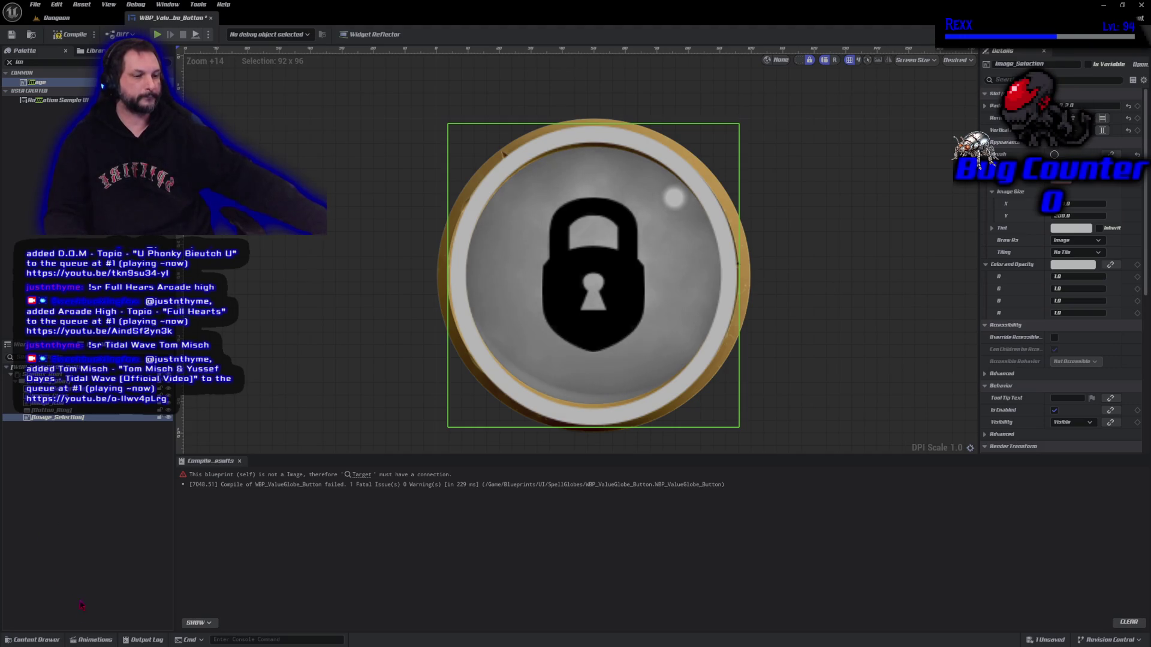
- Create a new widget animation named SelectAnimation and open it on the timeline
{"action": "left_click", "coordinate": [91, 640]}
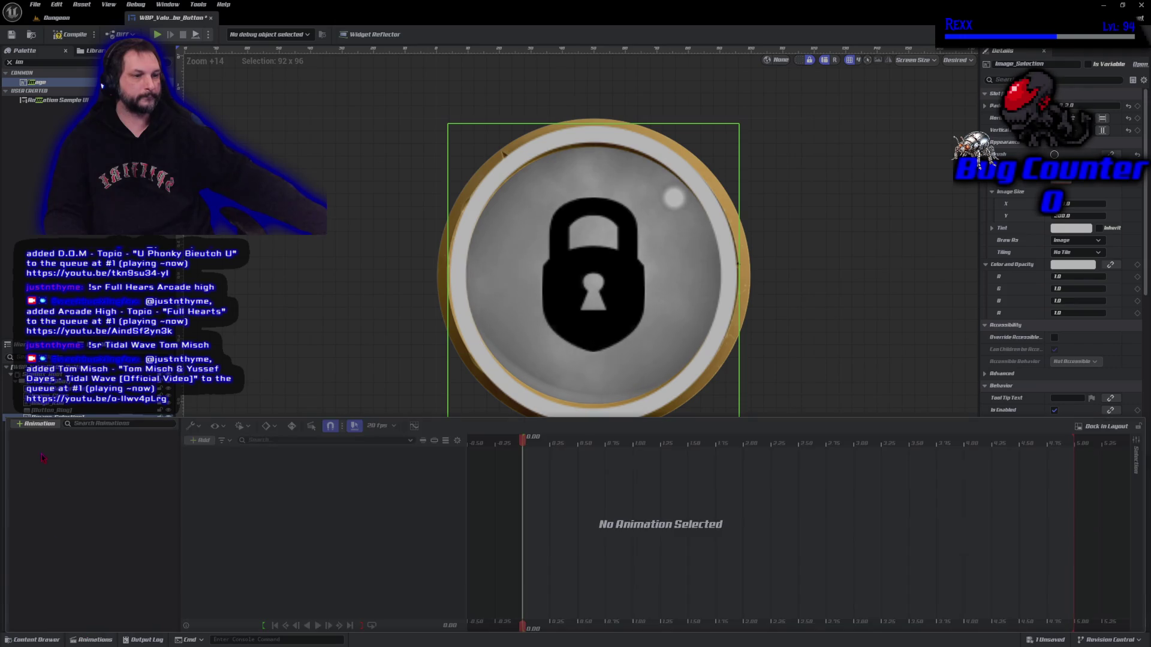
{"action": "left_click", "coordinate": [38, 426]}
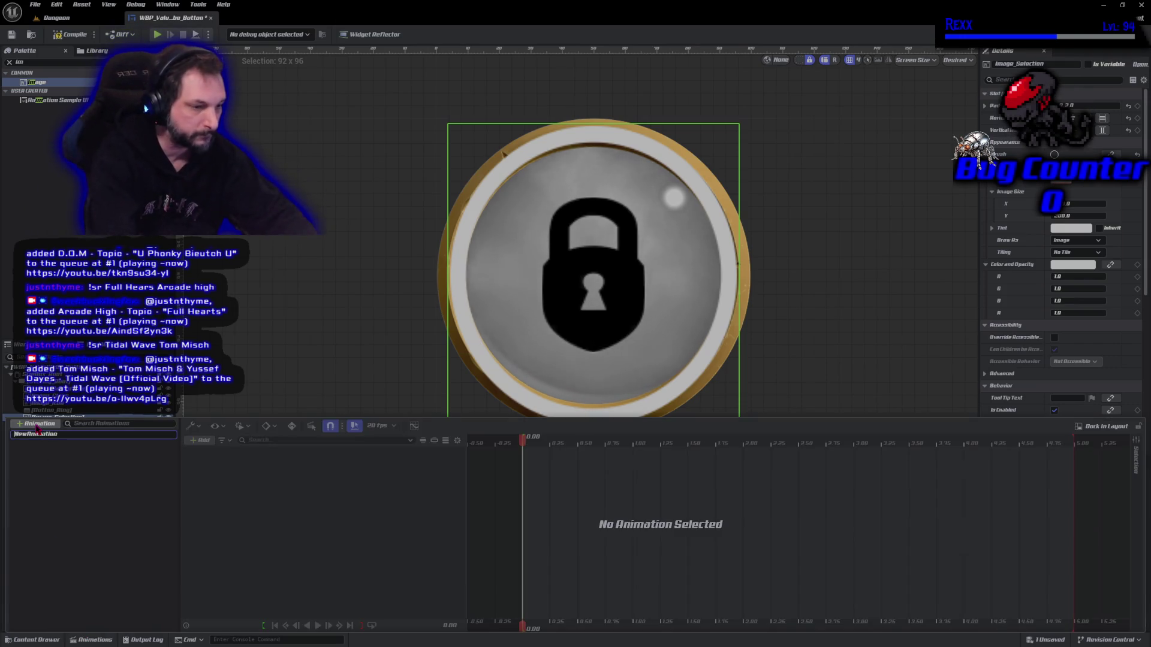
{"action": "type", "text": "S"}
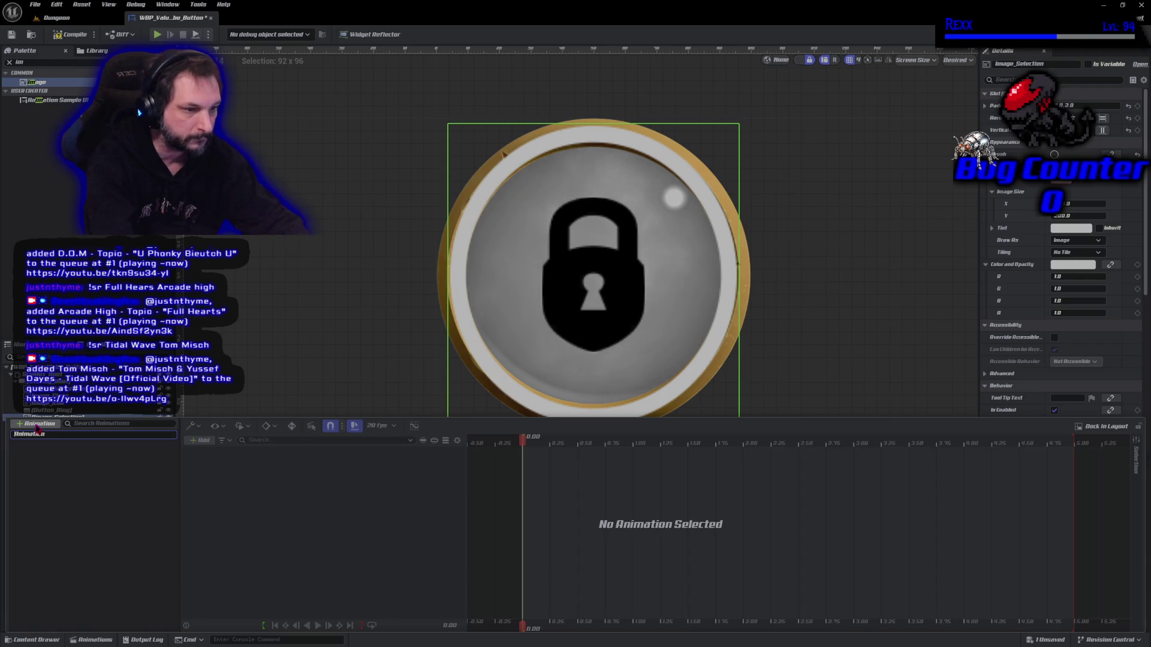
{"action": "type", "text": "elect"}
{"action": "key", "text": "Return"}
{"action": "left_click", "coordinate": [36, 433]}
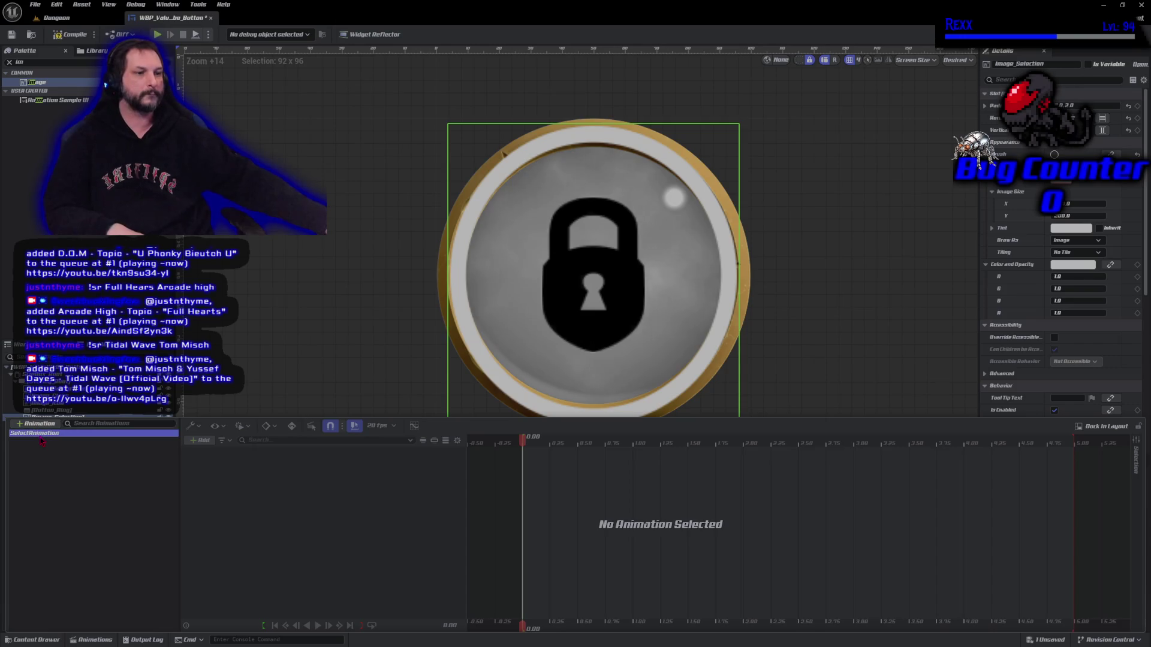
- Add an Image_Selection track to SelectAnimation and view its animatable properties
{"action": "left_click", "coordinate": [202, 445]}
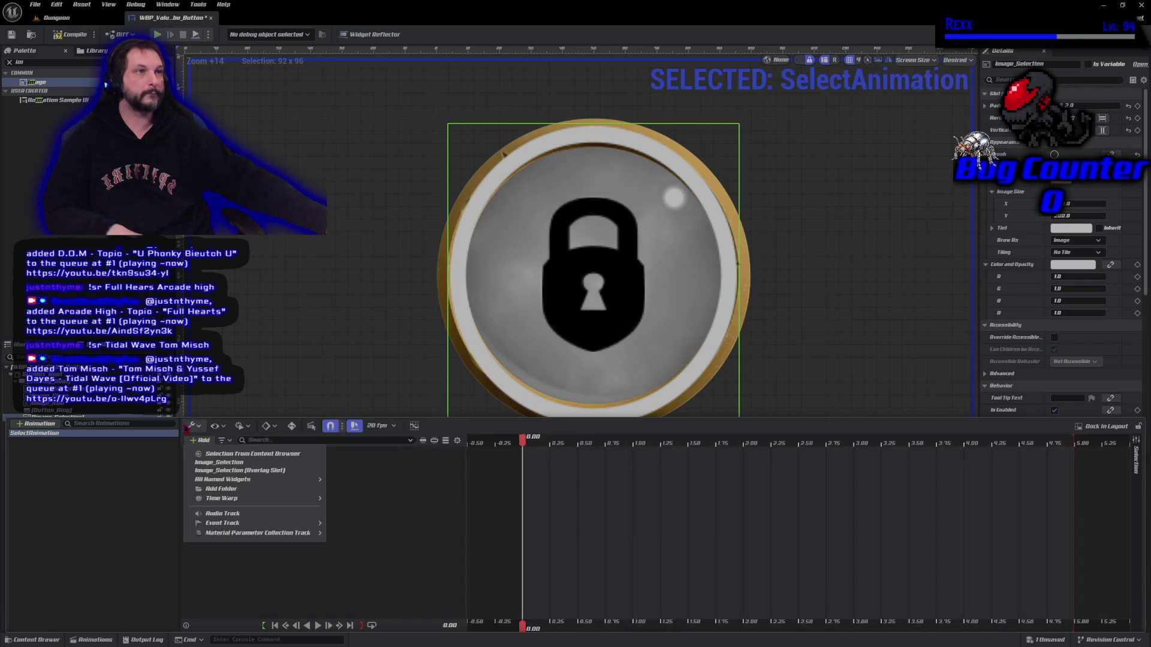
{"action": "key", "text": "Escape"}
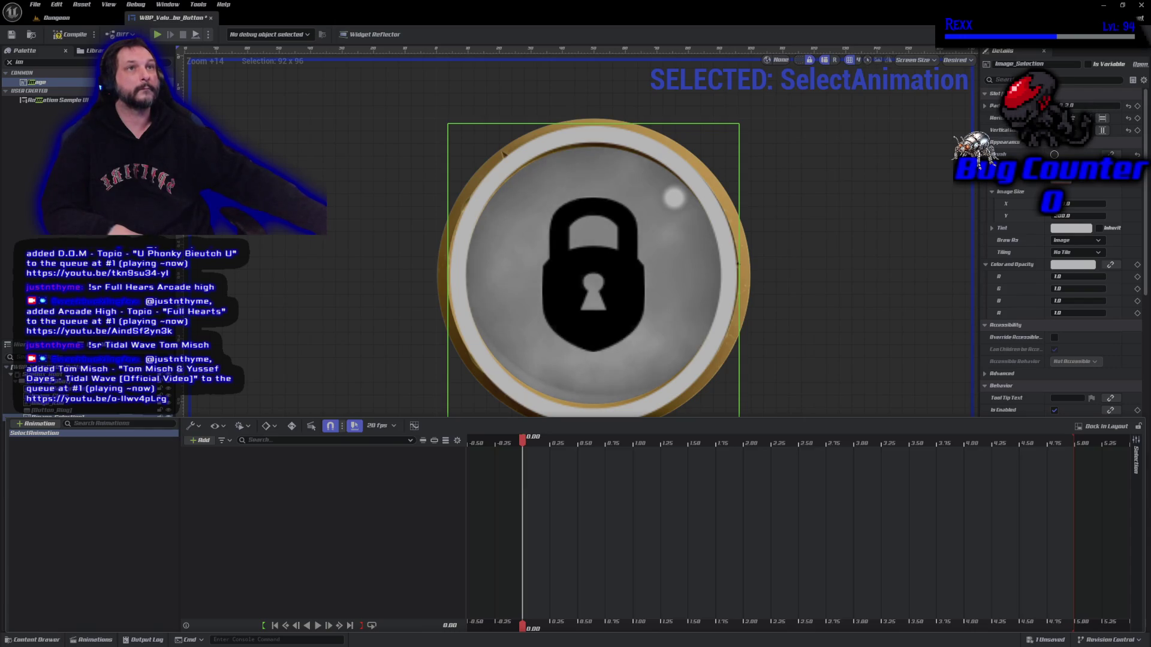
{"action": "left_click", "coordinate": [201, 440]}
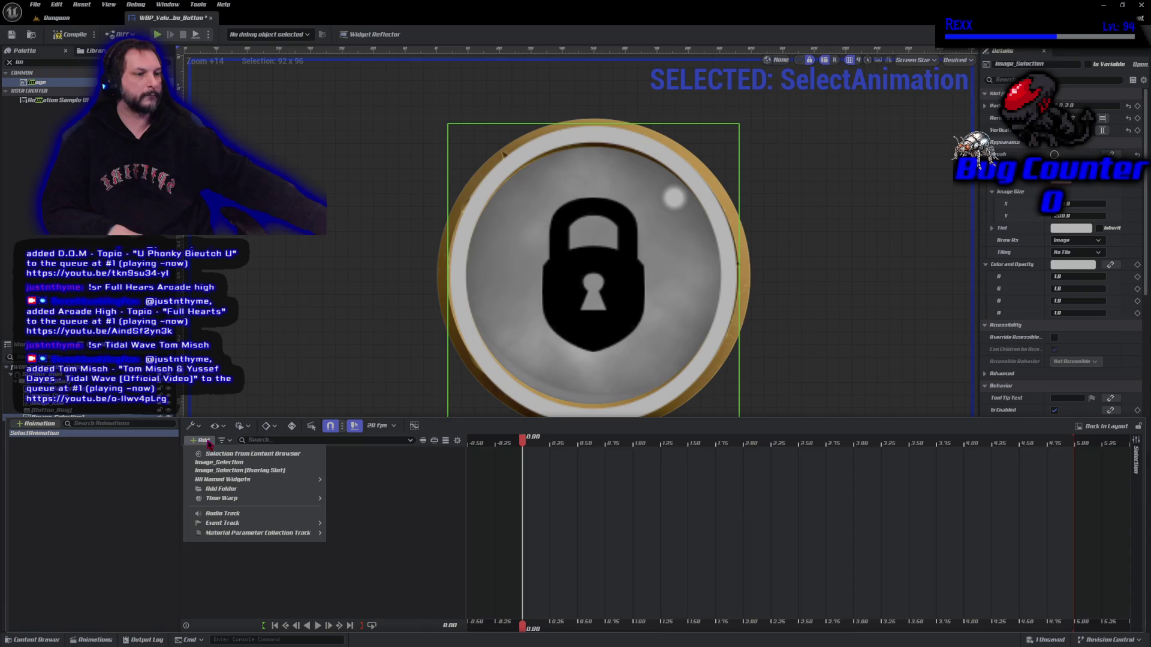
{"action": "left_click", "coordinate": [230, 463]}
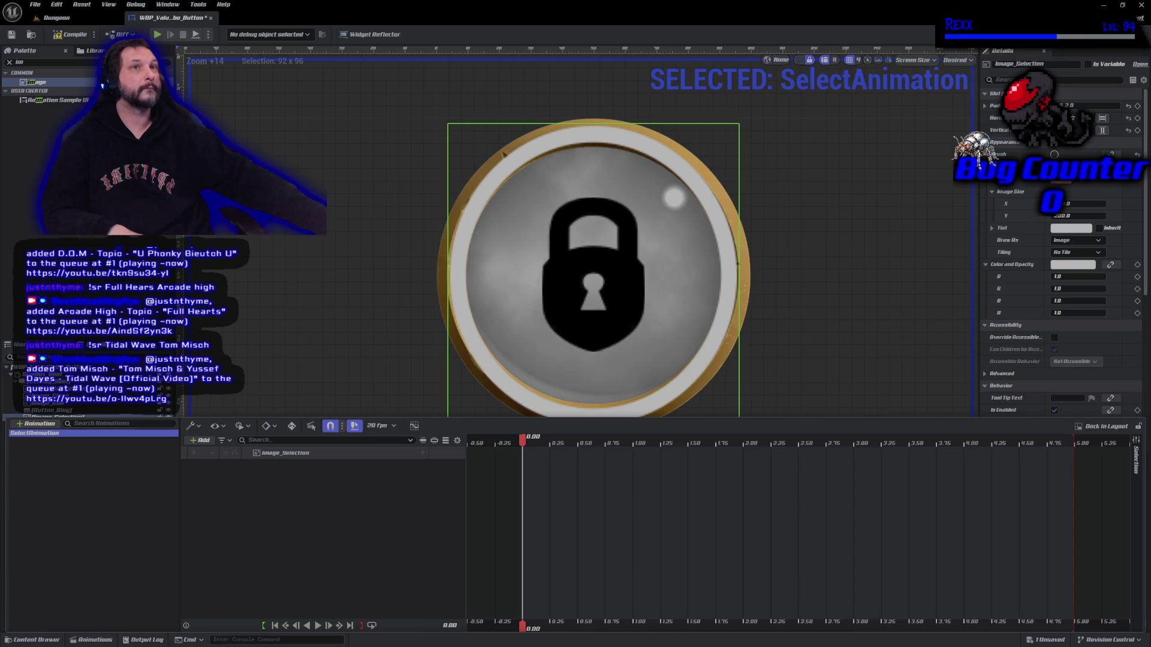
{"action": "left_click", "coordinate": [422, 455]}
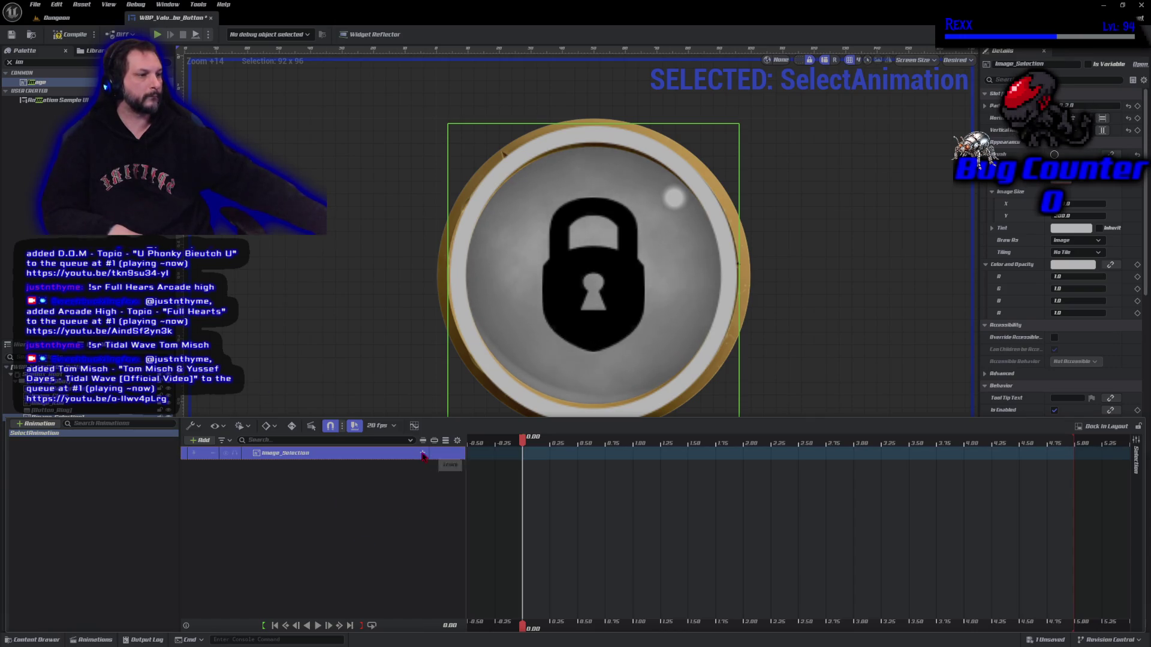
{"action": "left_click", "coordinate": [423, 454]}
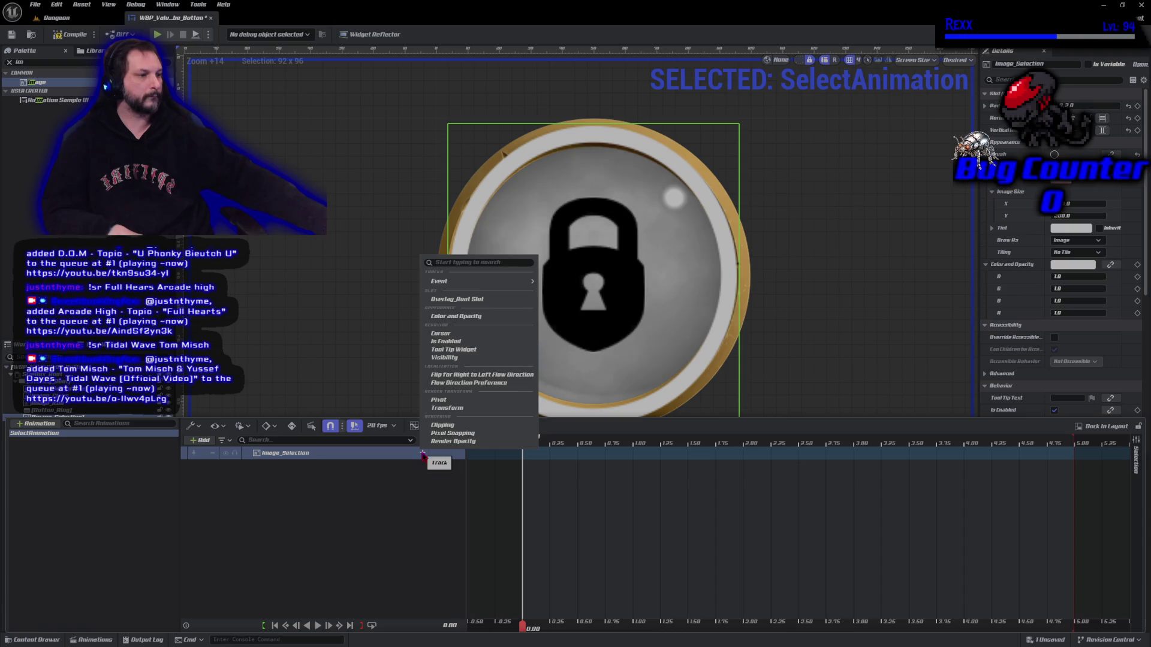
- Add a Transform track to Image_Selection, set its scale to 1.5 x 1.5, and compile
{"action": "left_click", "coordinate": [461, 411]}
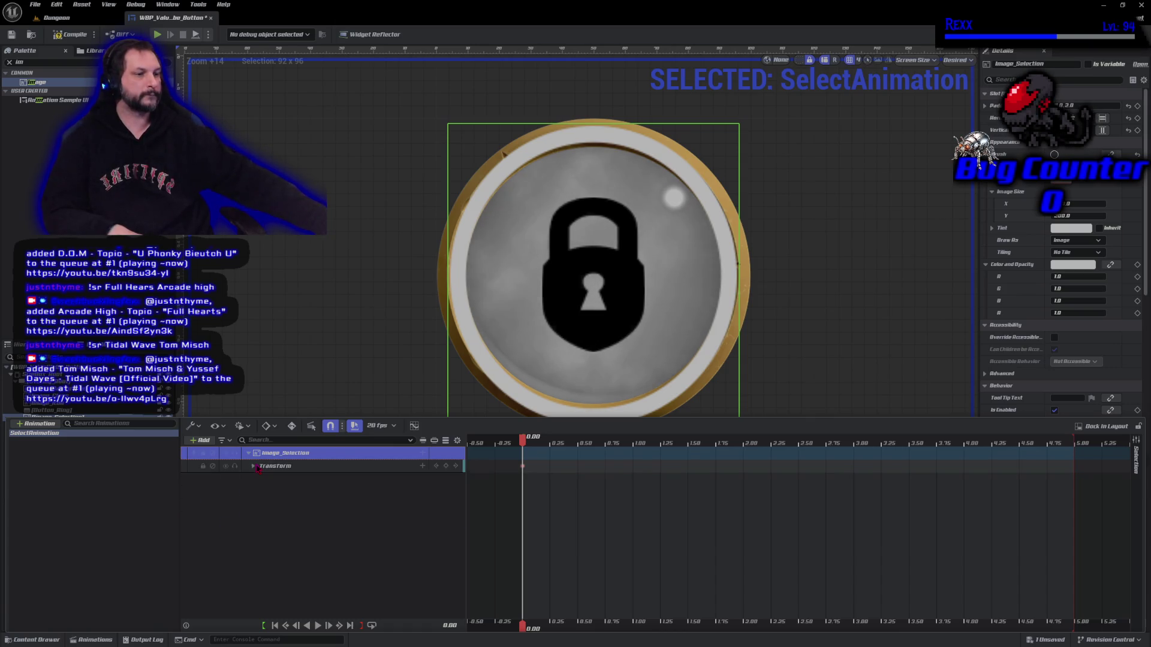
{"action": "left_click", "coordinate": [253, 465]}
{"action": "left_click", "coordinate": [257, 505]}
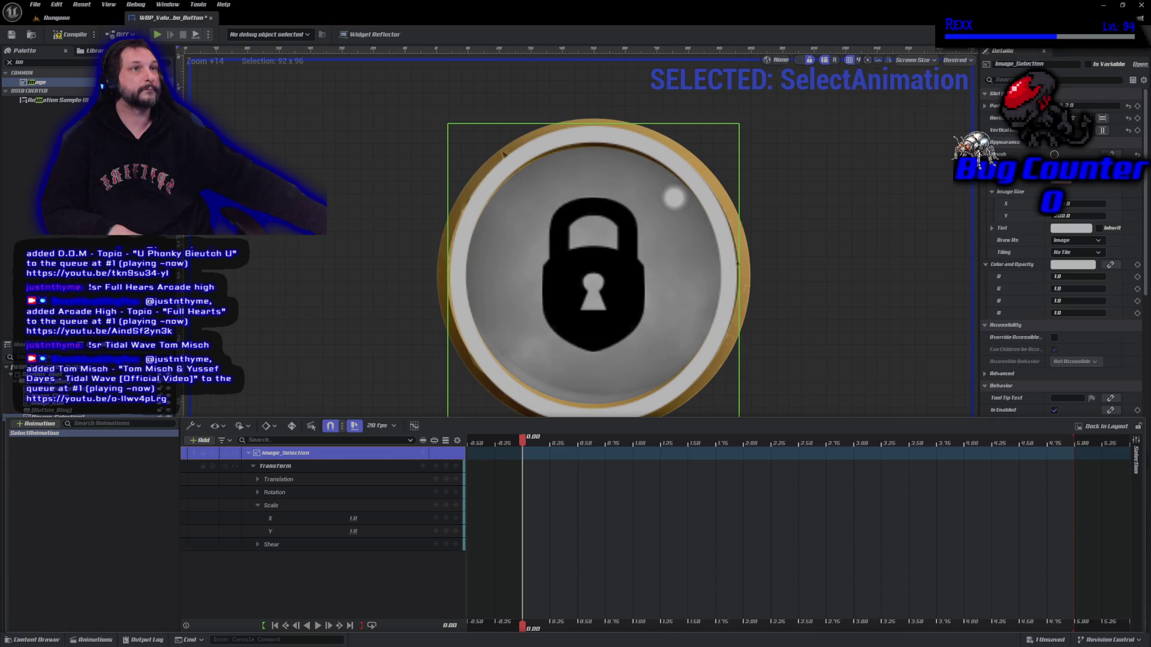
{"action": "left_click", "coordinate": [353, 519]}
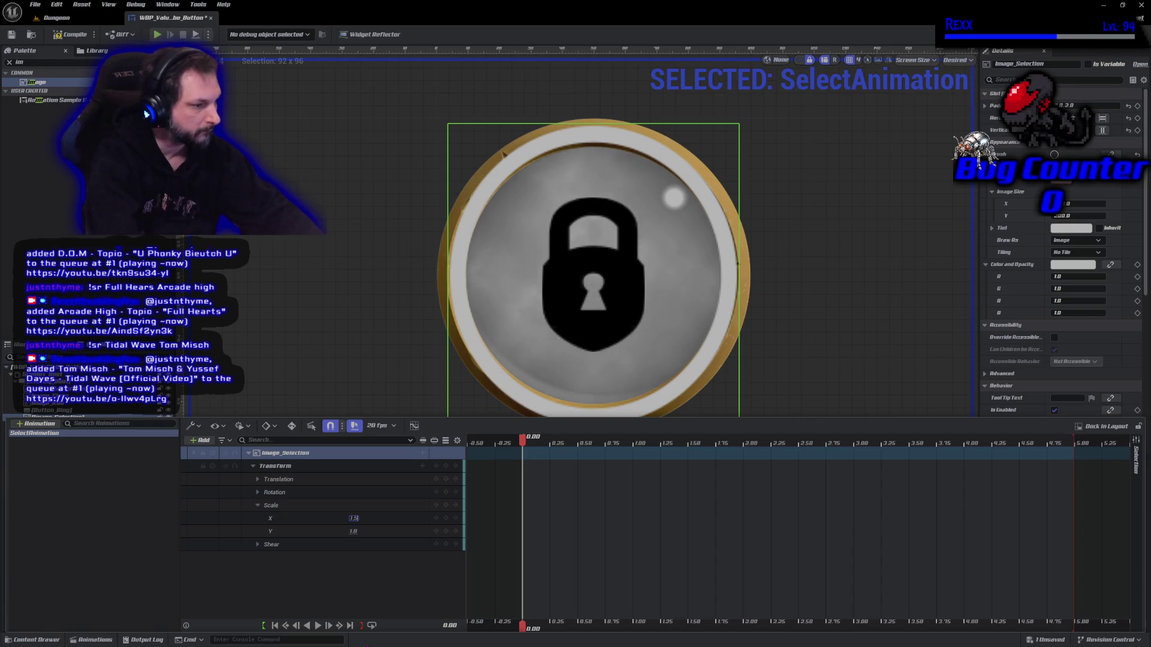
{"action": "type", "text": "1.5"}
{"action": "key", "text": "Return"}
{"action": "left_click", "coordinate": [353, 531]}
{"action": "key", "text": "Return"}
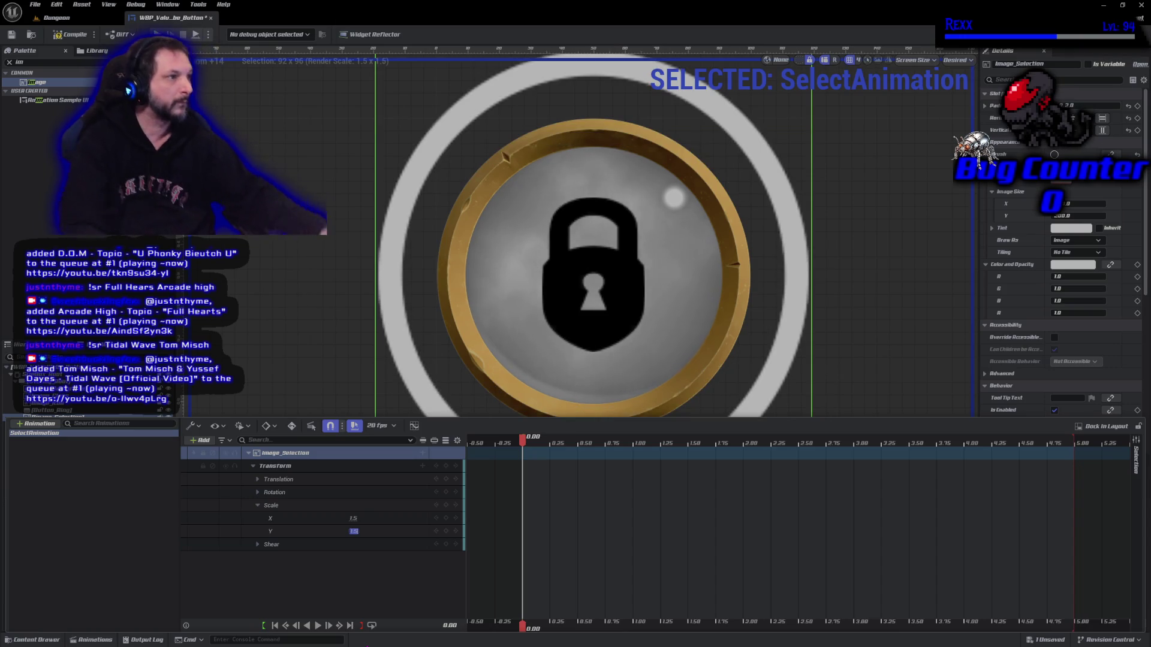
{"action": "scroll", "coordinate": [381, 271], "scroll_direction": "down", "scroll_amount": 1}
{"action": "scroll", "coordinate": [381, 272], "scroll_direction": "down", "scroll_amount": 3}
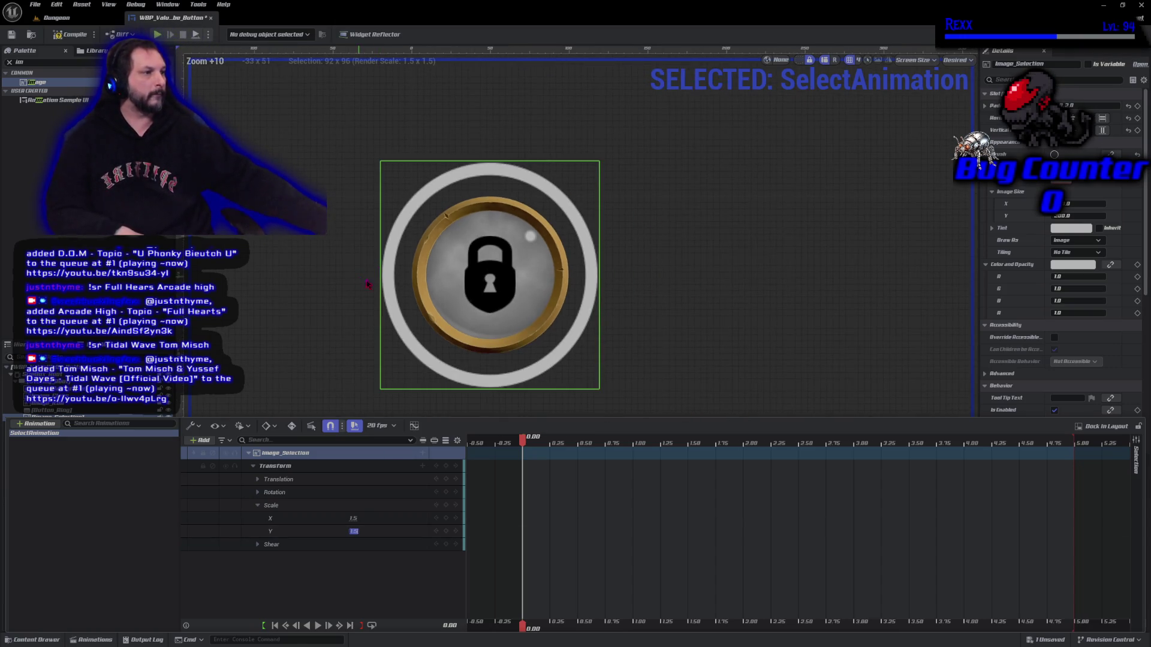
{"action": "key", "text": "F7"}
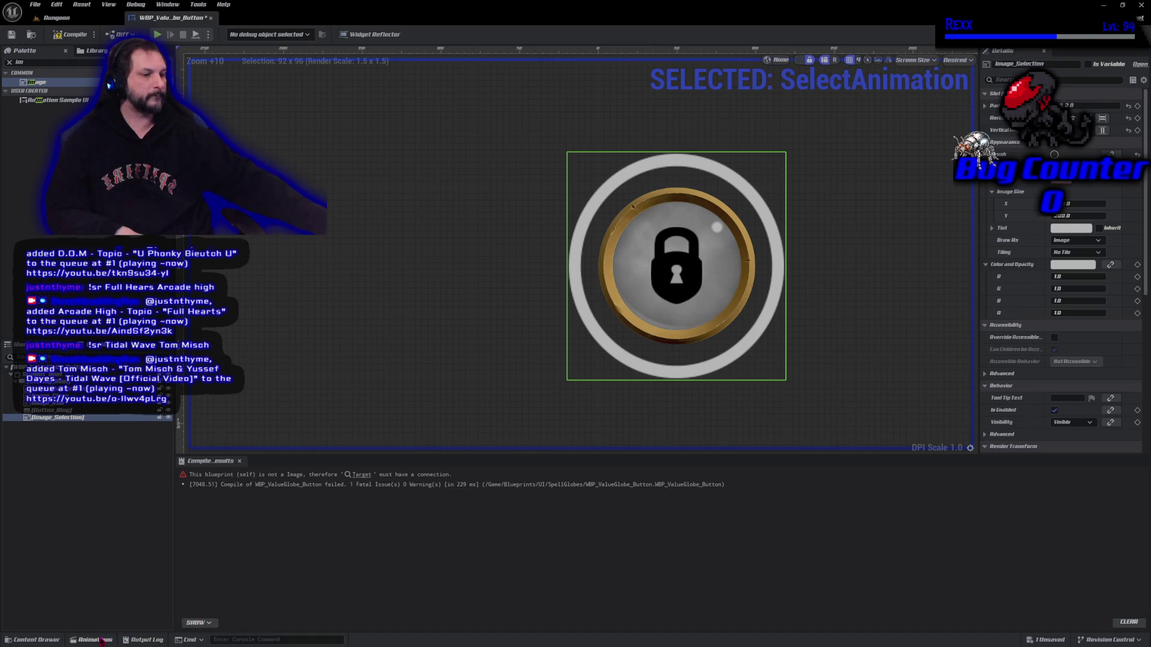
- At 0.05 seconds, key Image_Selection's scale to 1.25 x 1.25
{"action": "left_click", "coordinate": [99, 640]}
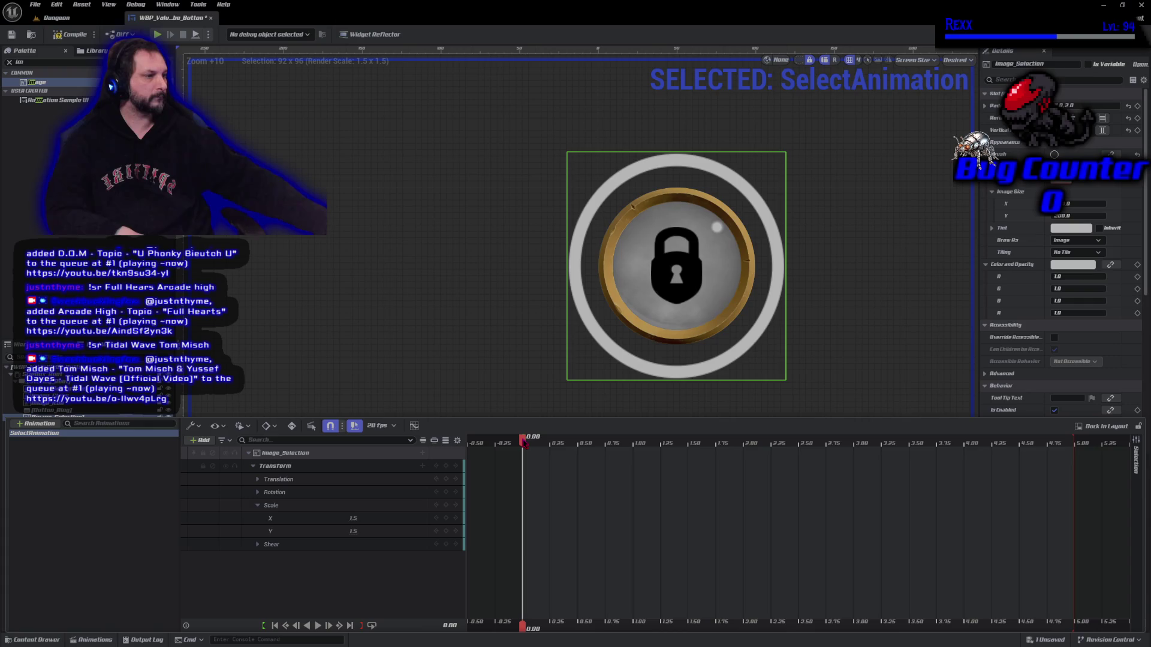
{"action": "left_click_drag", "start_coordinate": [524, 443], "coordinate": [532, 446]}
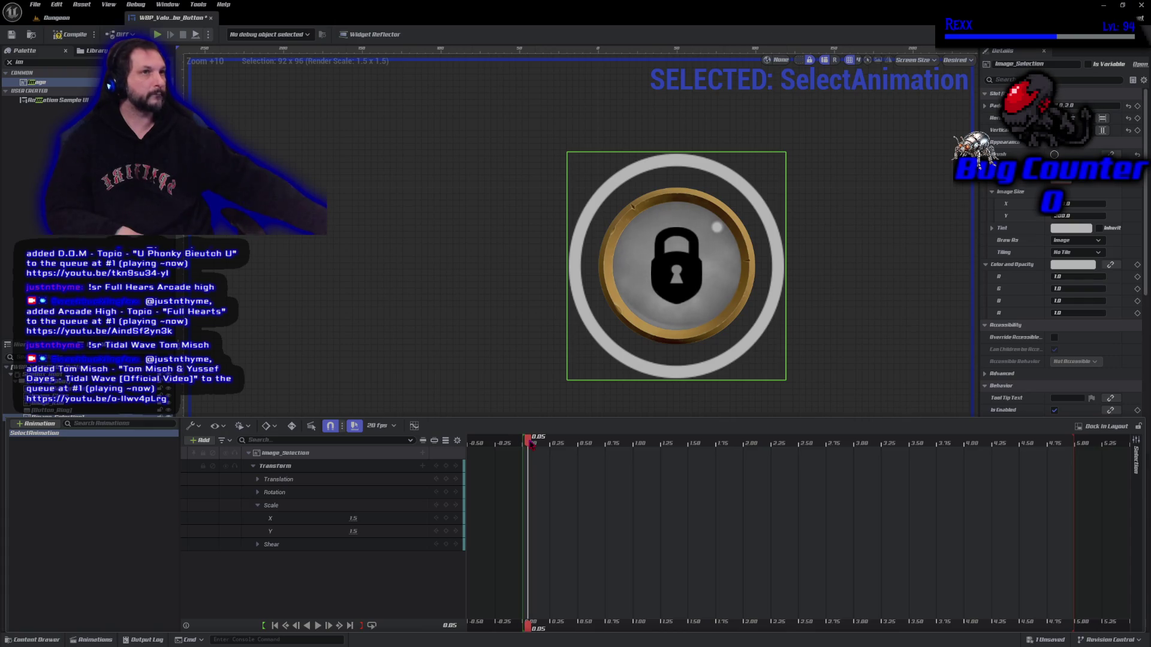
{"action": "left_click", "coordinate": [353, 519]}
{"action": "type", "text": "0.25"}
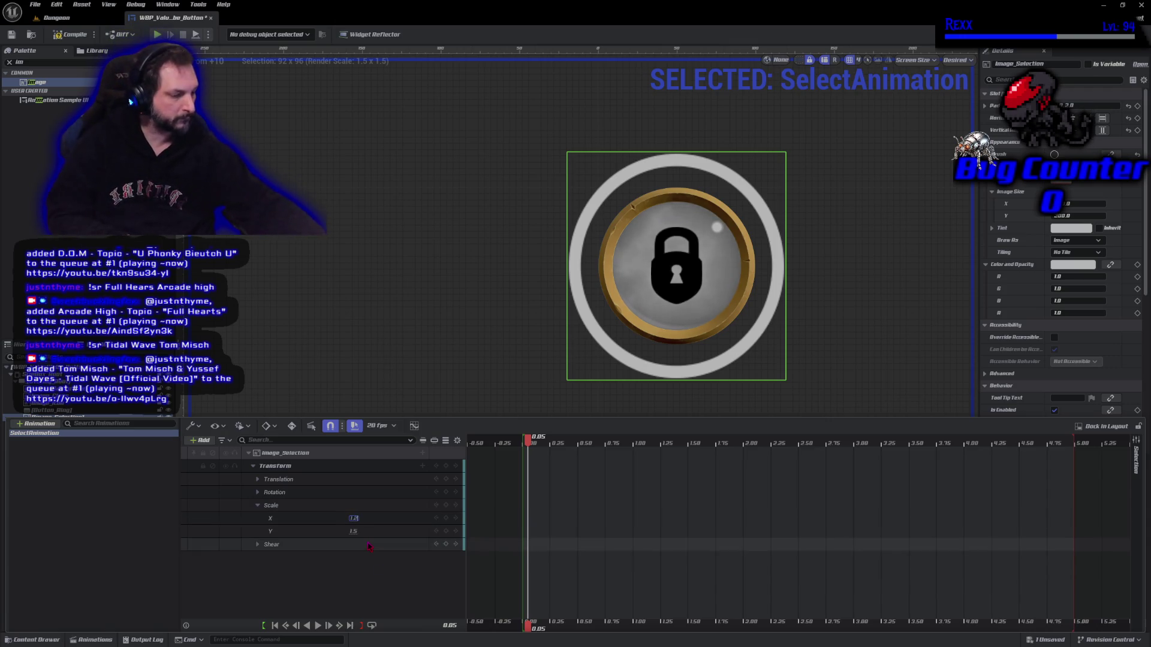
{"action": "key", "text": "Return"}
{"action": "key", "text": "Tab"}
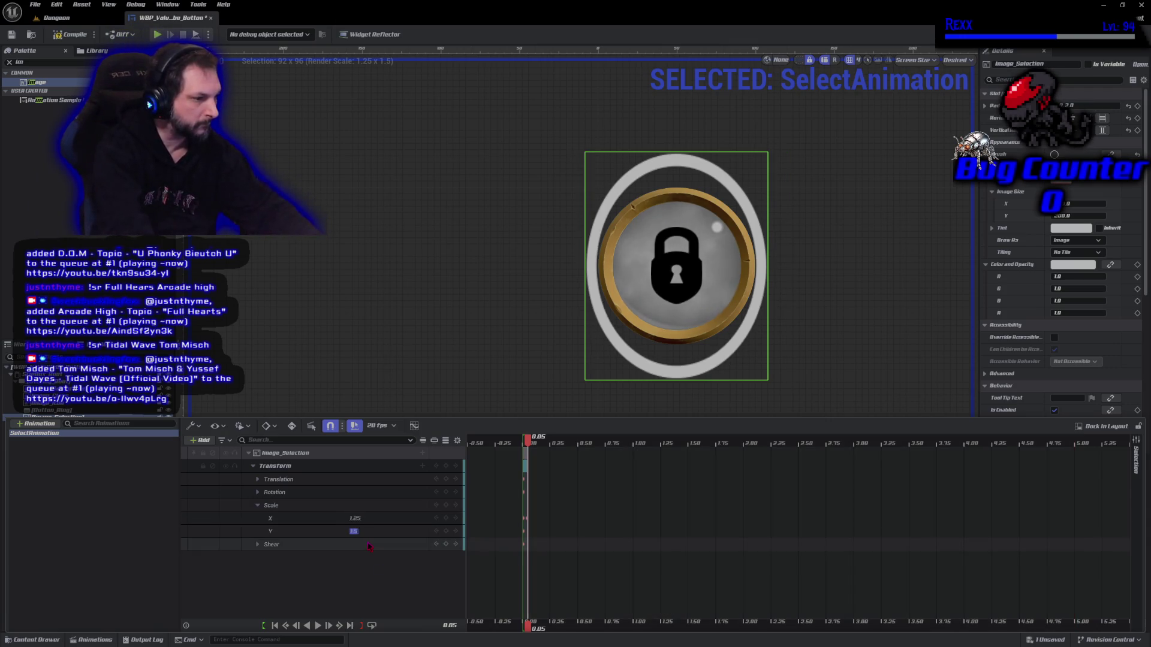
{"action": "type", "text": "1.25"}
{"action": "key", "text": "Return"}
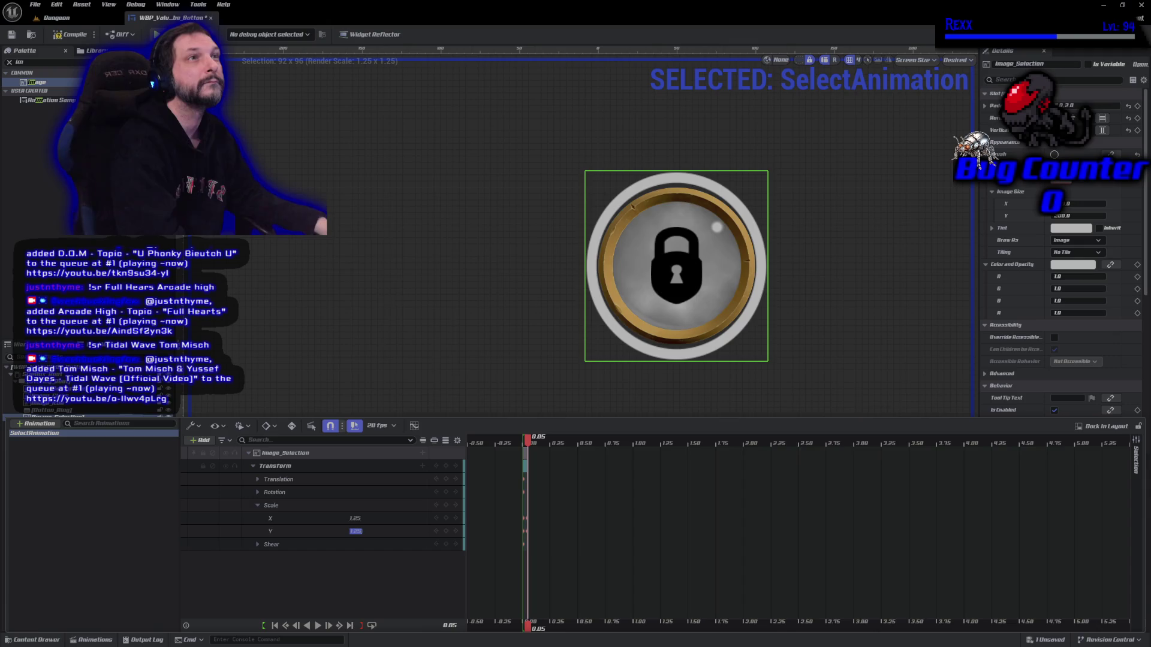
- Change the 0.05-second horizontal scale to 1.3 and make the animation loop
{"action": "left_click", "coordinate": [354, 518]}
{"action": "left_click", "coordinate": [353, 519]}
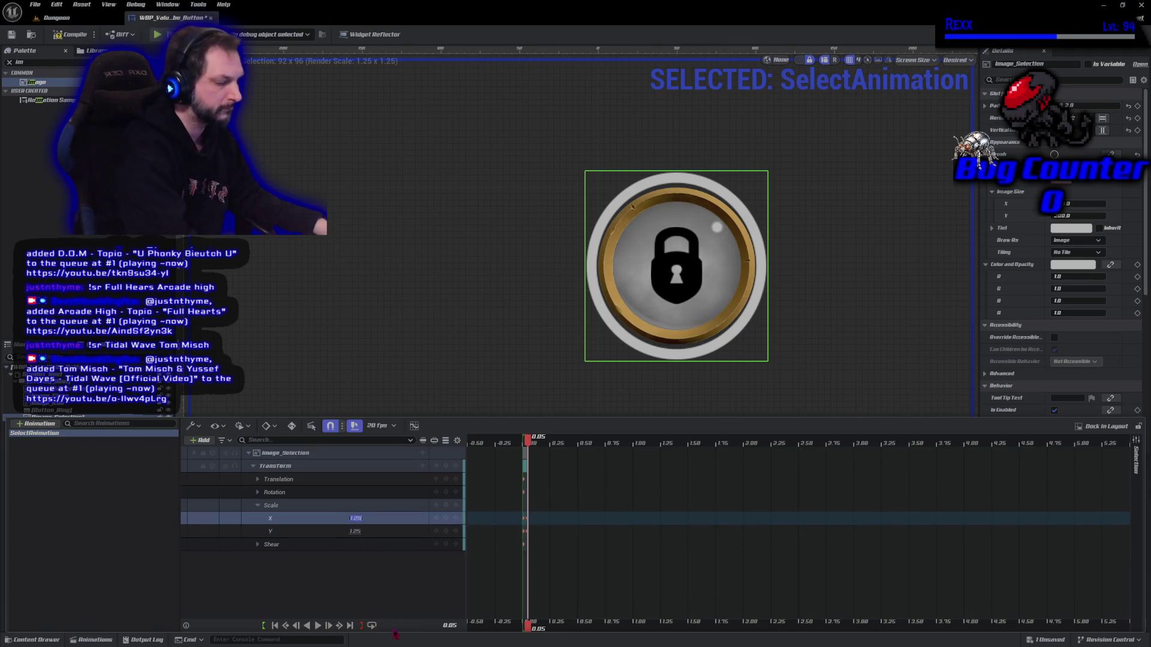
{"action": "type", "text": ".3"}
{"action": "key", "text": "Return"}
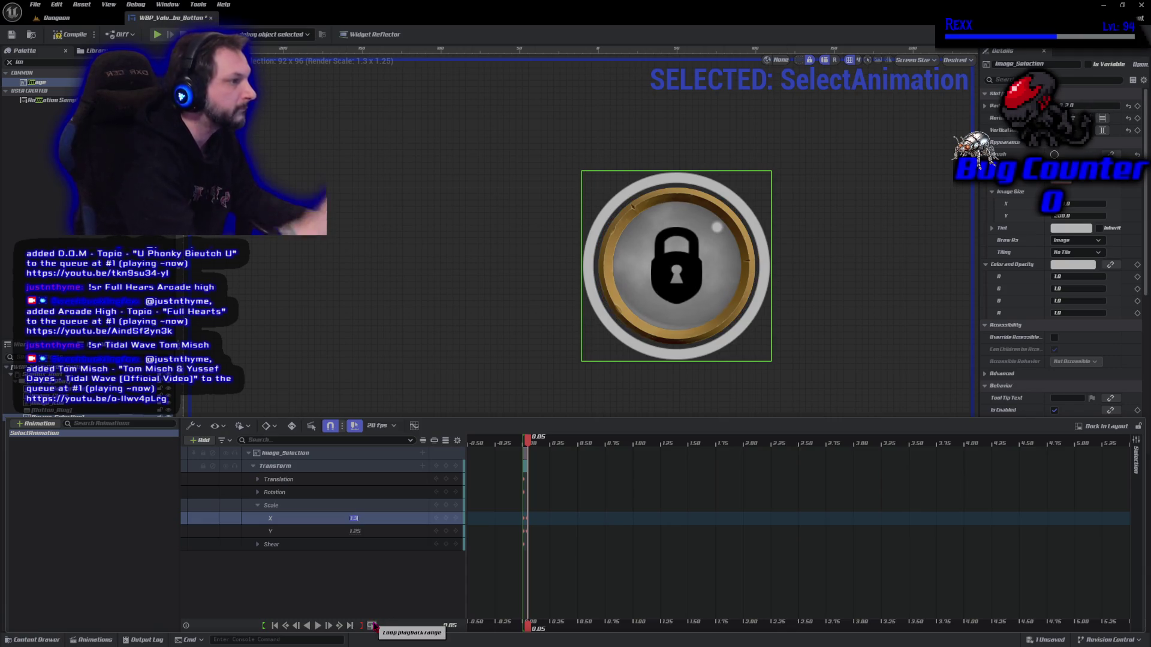
{"action": "left_click", "coordinate": [372, 626]}
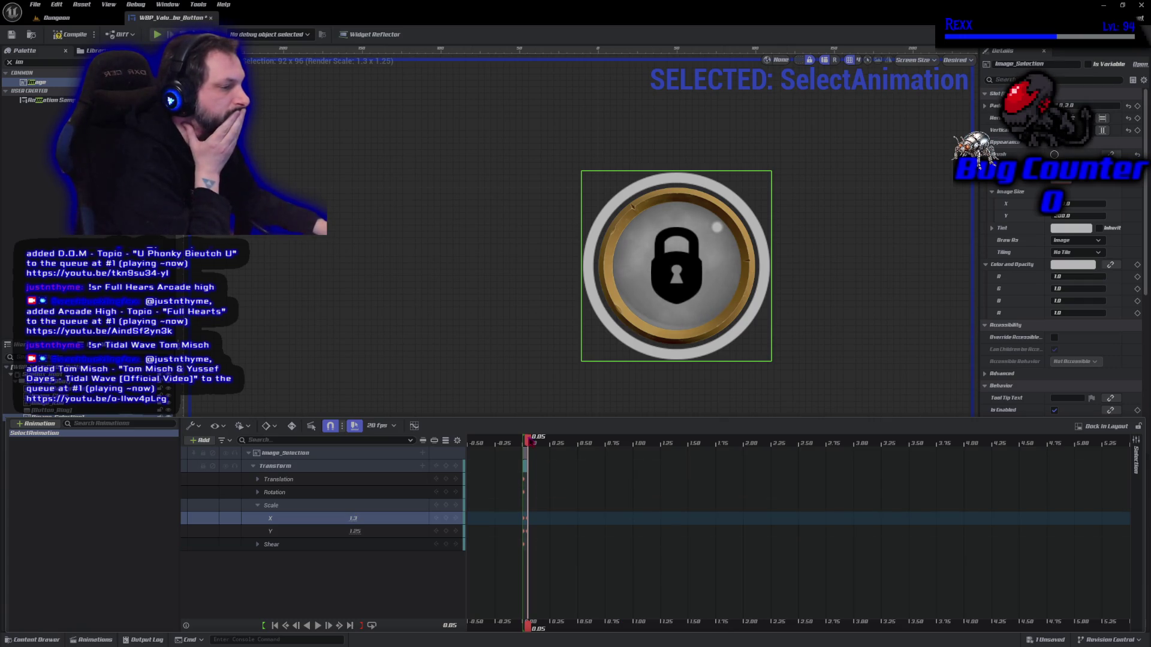
- Set the starting horizontal scale to 1.55, preview the pulse, and compile the button widget
{"action": "key", "text": "Left"}
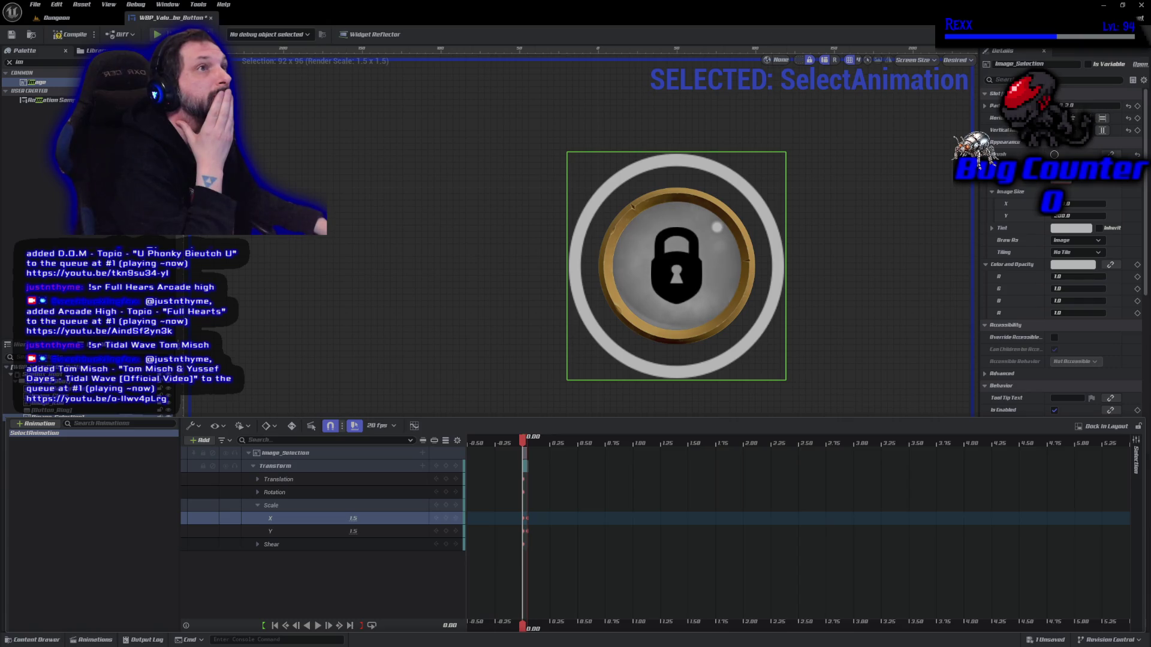
{"action": "left_click", "coordinate": [353, 519]}
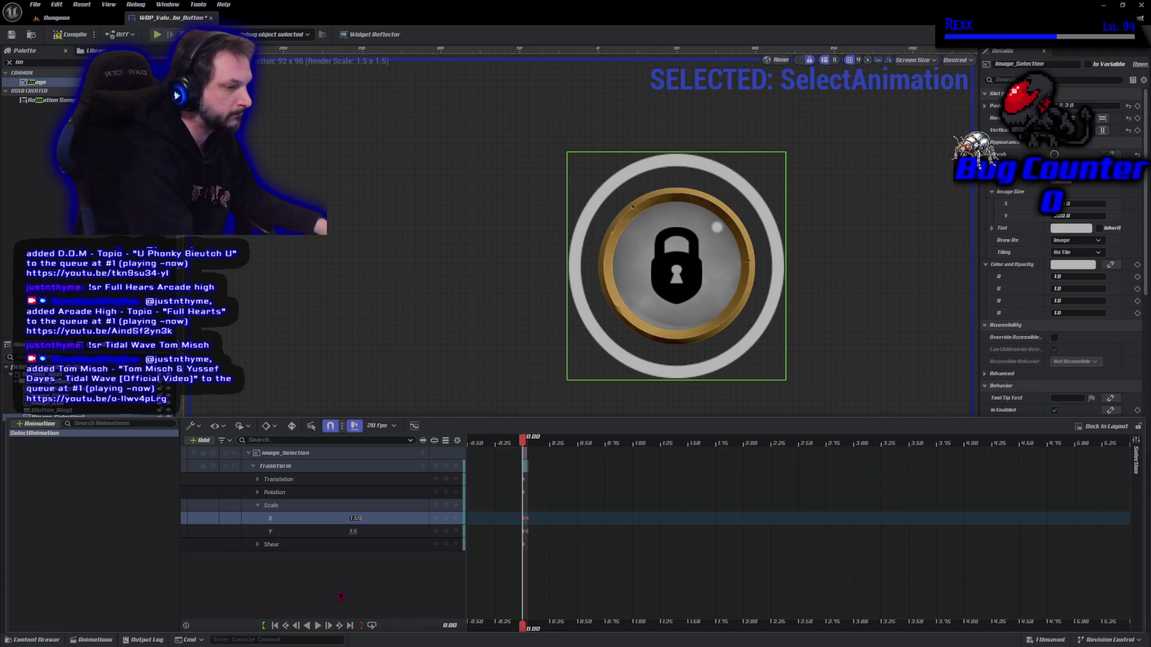
{"action": "key", "text": "Return"}
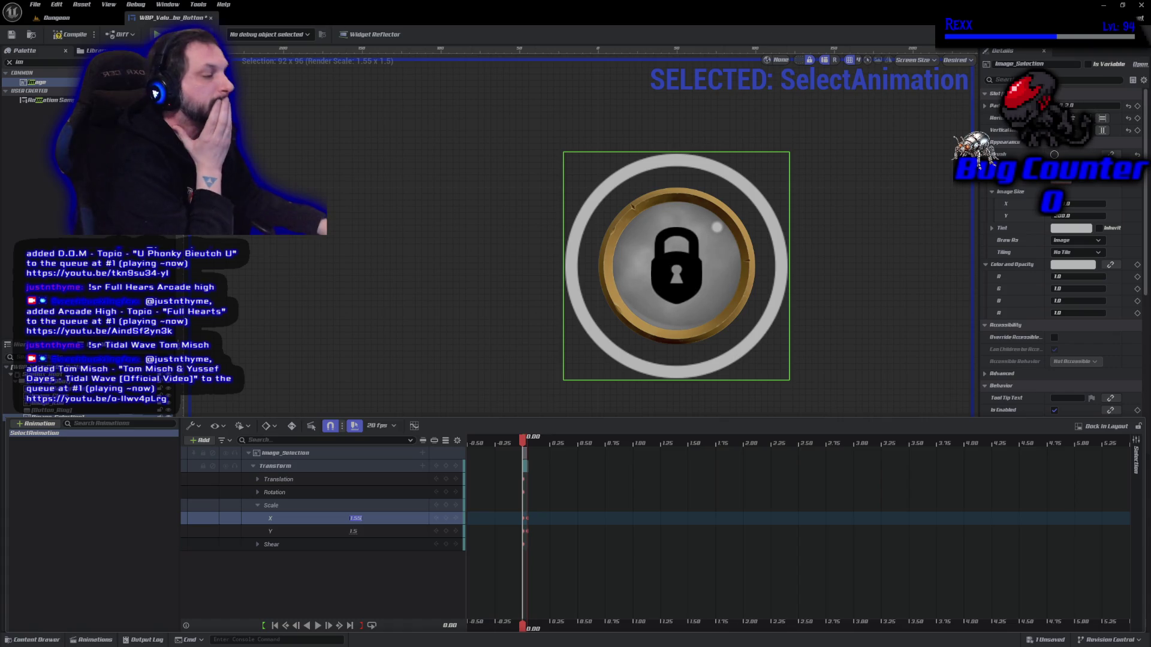
{"action": "left_click", "coordinate": [319, 626]}
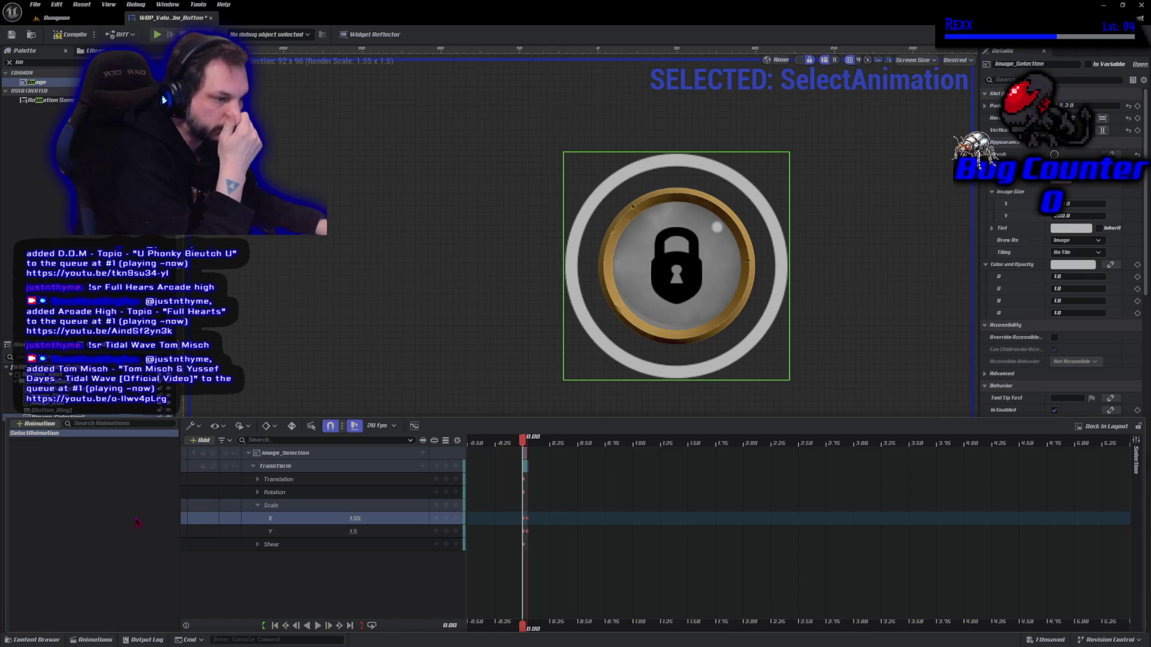
{"action": "key", "text": "F7"}
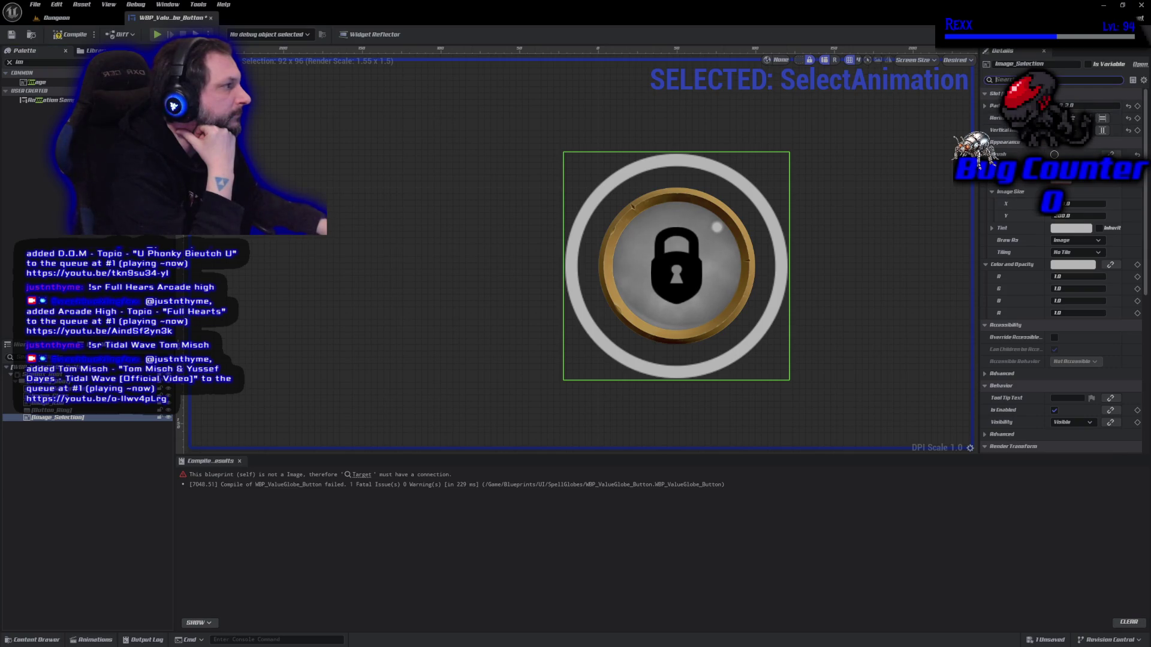
- Set Image_Selection's Render Opacity to 0, compile and save, then go to the event graph
{"action": "type", "text": "render"}
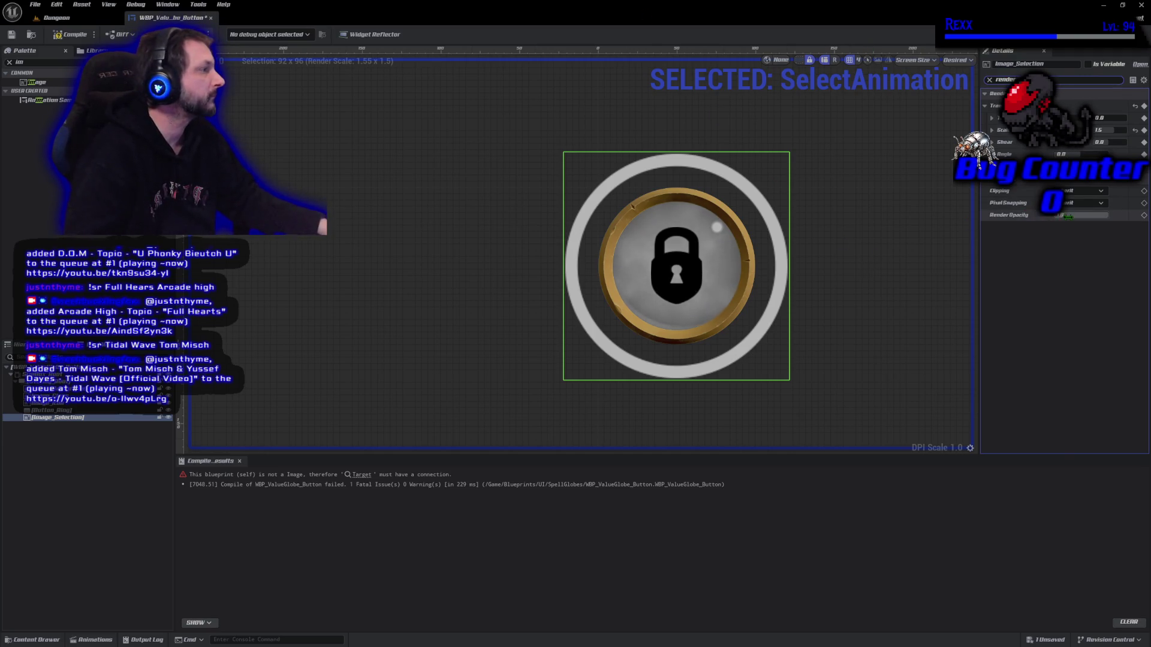
{"action": "left_click", "coordinate": [1066, 216]}
{"action": "type", "text": "0"}
{"action": "key", "text": "Return"}
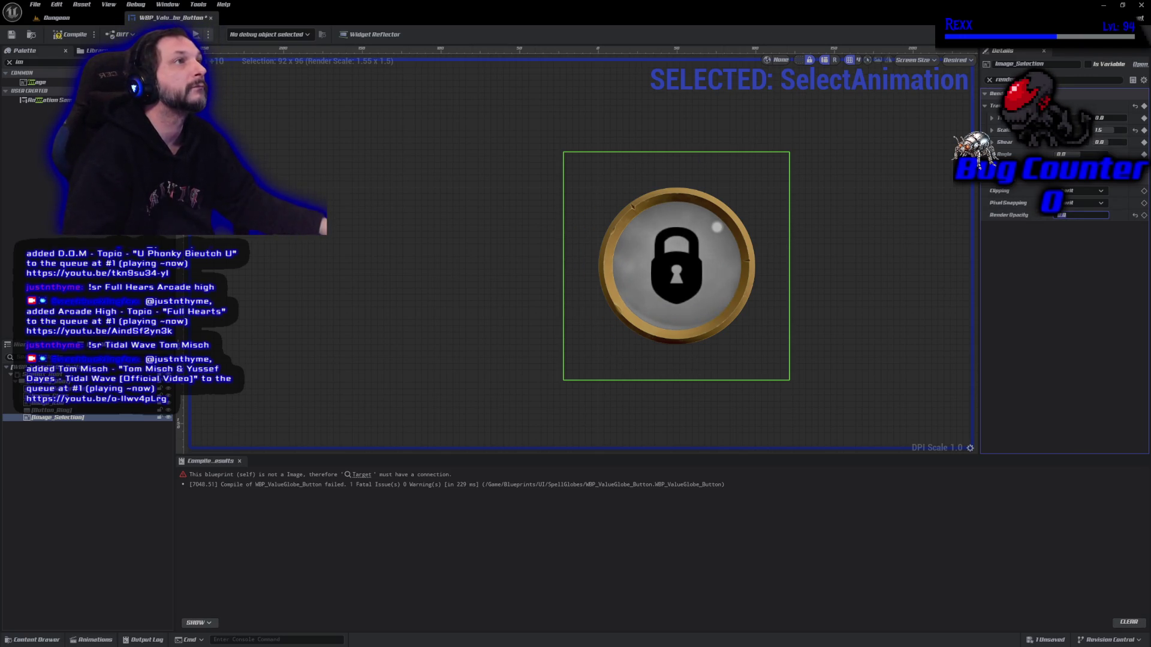
{"action": "left_click", "coordinate": [66, 35]}
{"action": "left_click", "coordinate": [12, 35]}
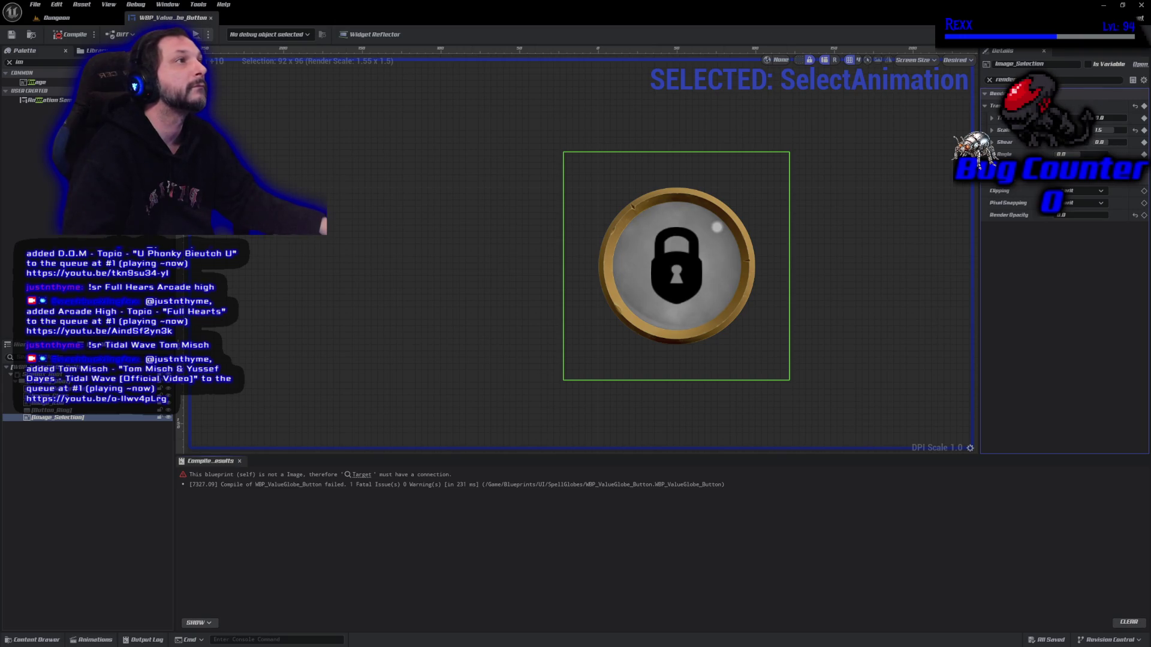
{"action": "left_click", "coordinate": [362, 474]}
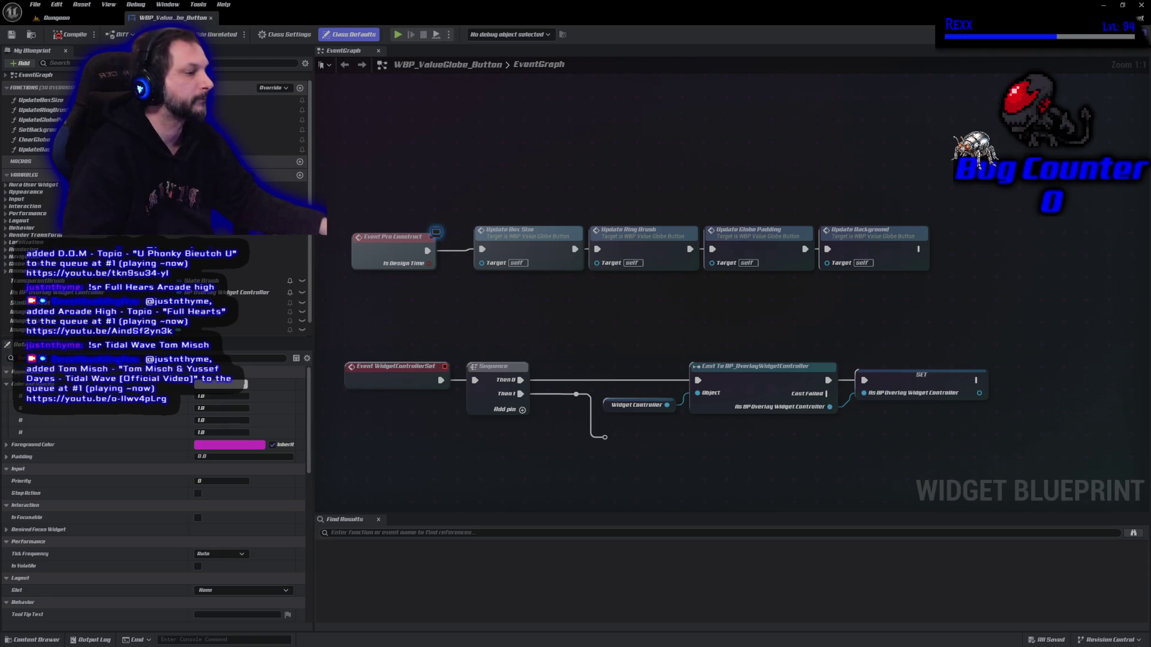
- Locate the compile error and delete the UpdateRingBrush function
{"action": "key", "text": "F7"}
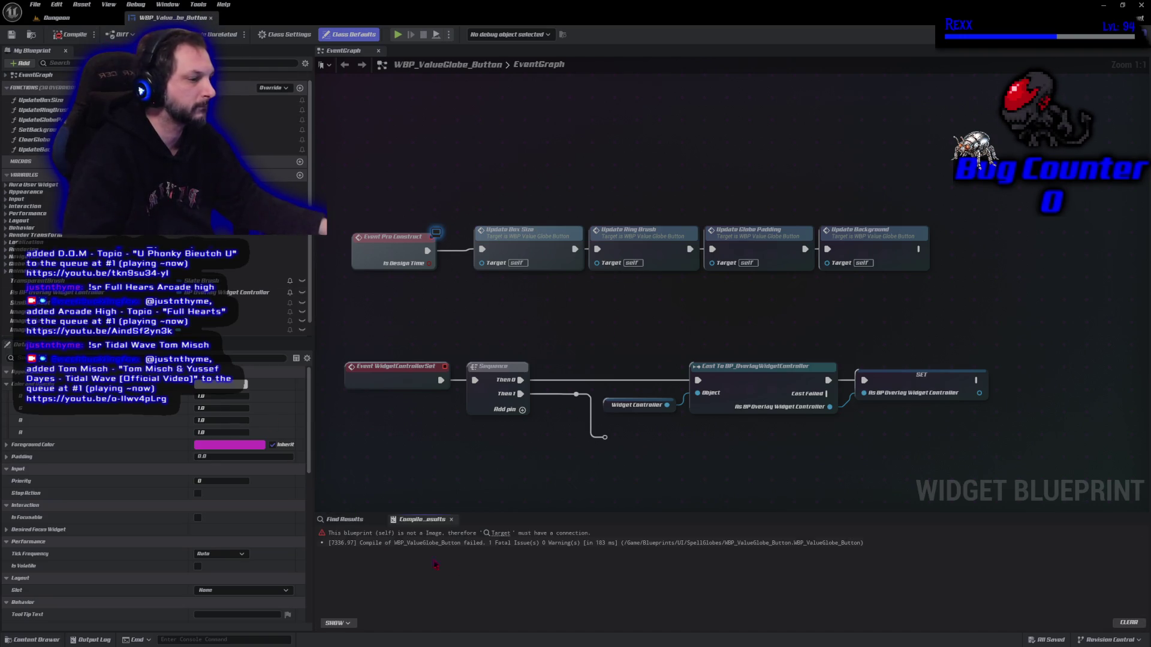
{"action": "left_click", "coordinate": [503, 533]}
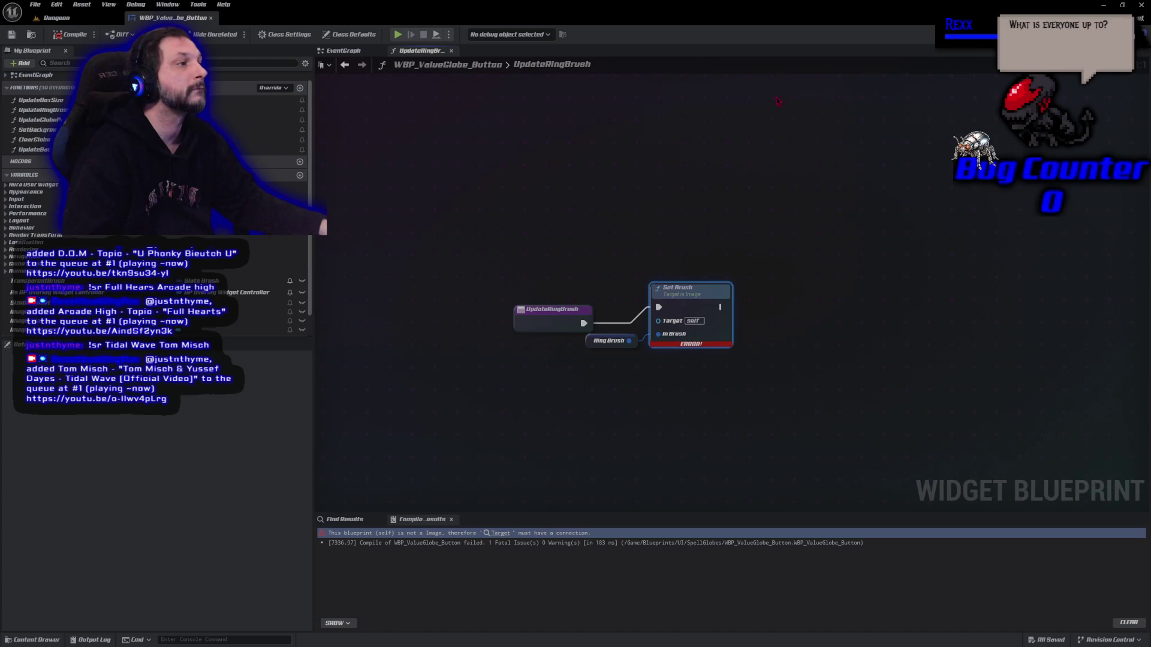
{"action": "left_click", "coordinate": [51, 111]}
{"action": "key", "text": "Delete"}
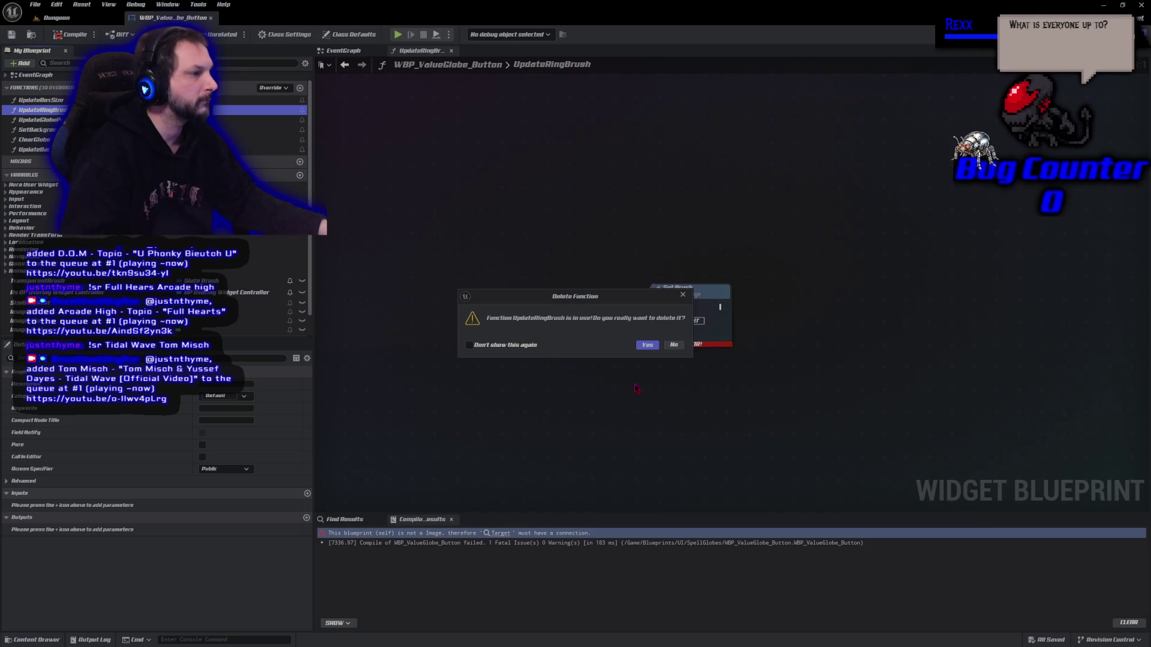
{"action": "left_click", "coordinate": [648, 345]}
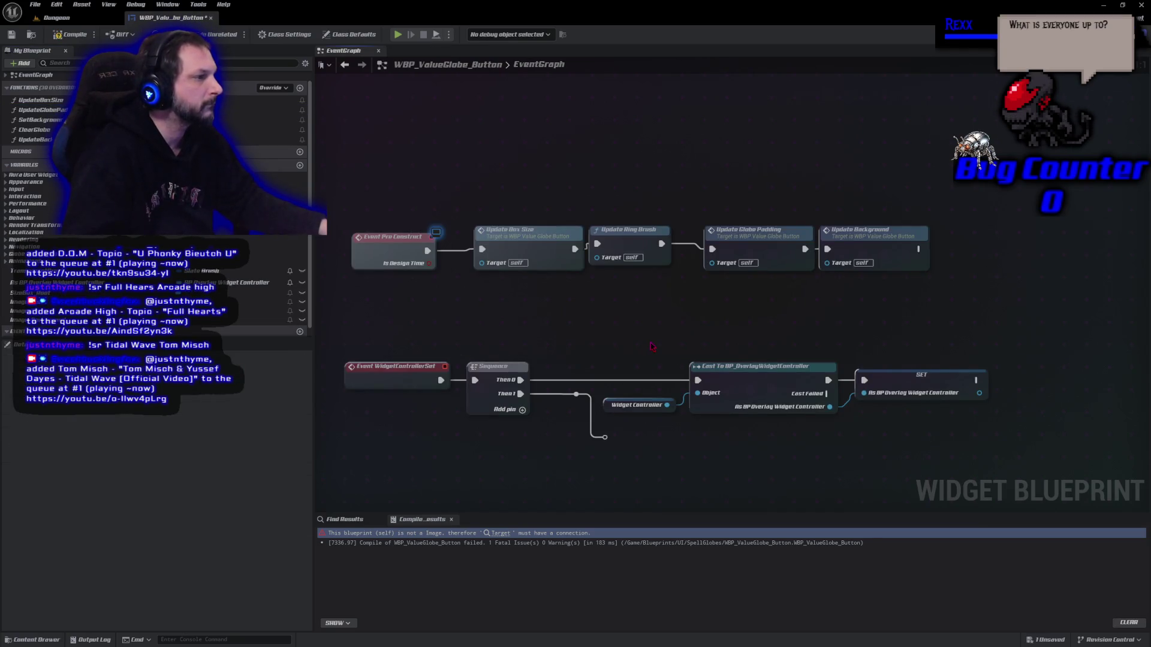
- Remove the broken Update Ring Brush node, wire Update Box Size to Update Globe Padding, and compile
{"action": "left_click", "coordinate": [640, 242]}
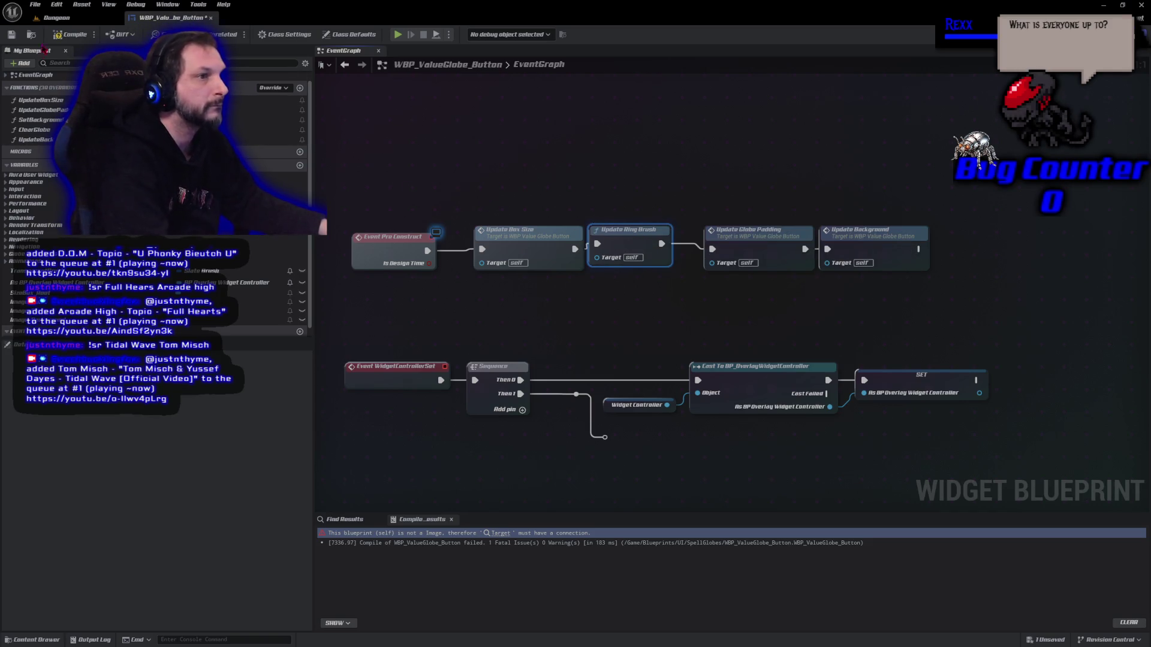
{"action": "left_click", "coordinate": [71, 34]}
{"action": "key", "text": "Delete"}
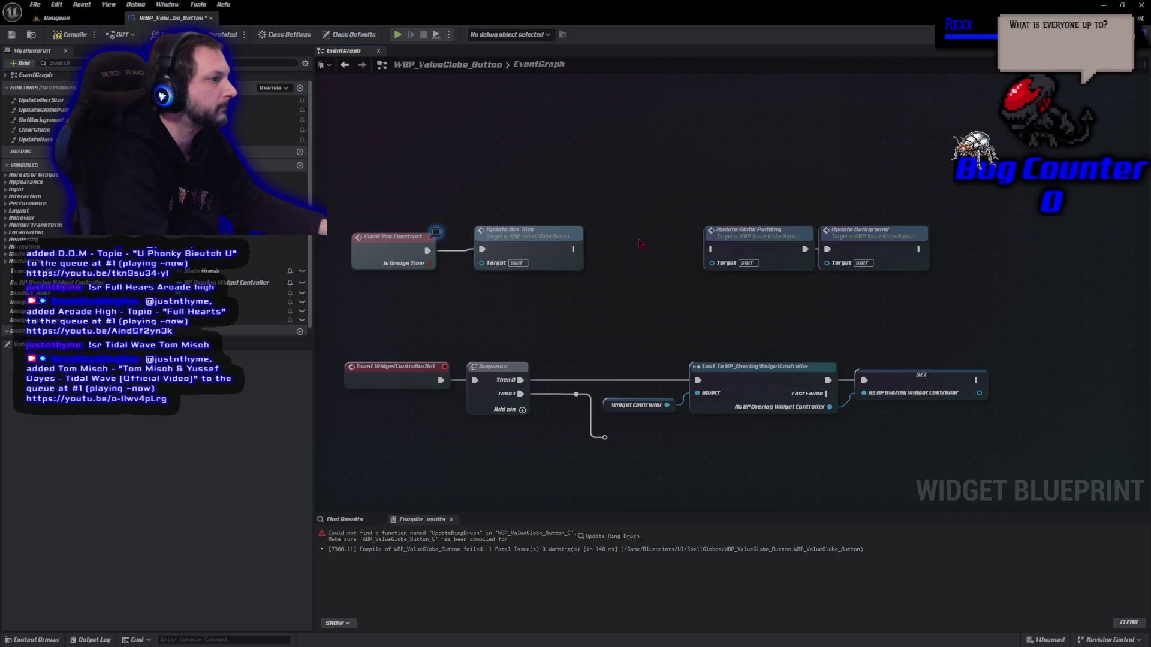
{"action": "left_click_drag", "start_coordinate": [574, 249], "coordinate": [712, 250]}
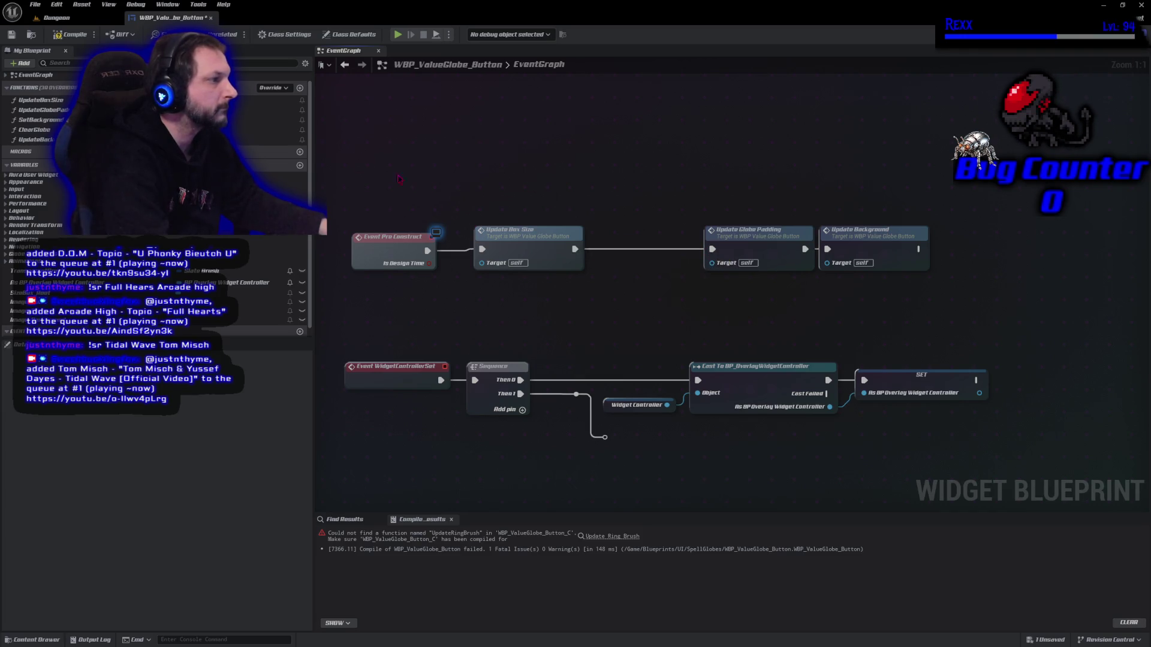
{"action": "left_click", "coordinate": [71, 34]}
{"action": "mouse_move", "coordinate": [813, 169]}
{"action": "left_mouse_down"}
{"action": "mouse_move", "coordinate": [912, 259]}
{"action": "mouse_move", "coordinate": [557, 260]}
{"action": "left_mouse_up"}
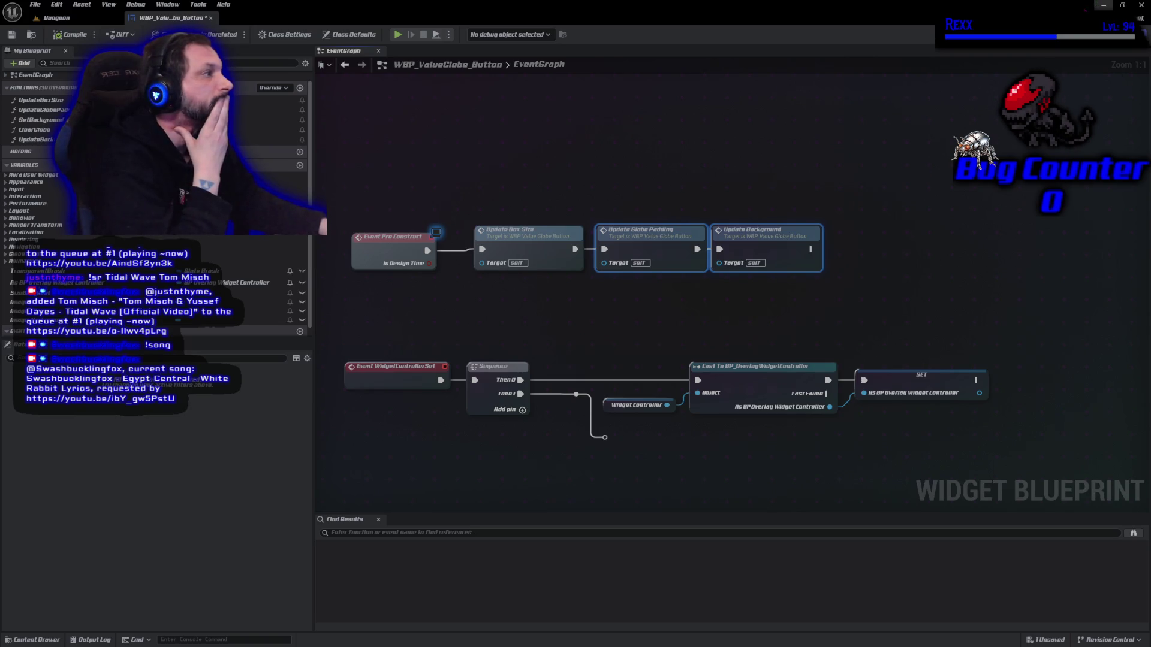
- Return to the Designer, save WBP_ValueGlobe_Button, and switch to GitHub Desktop
{"action": "left_click", "coordinate": [1112, 34]}
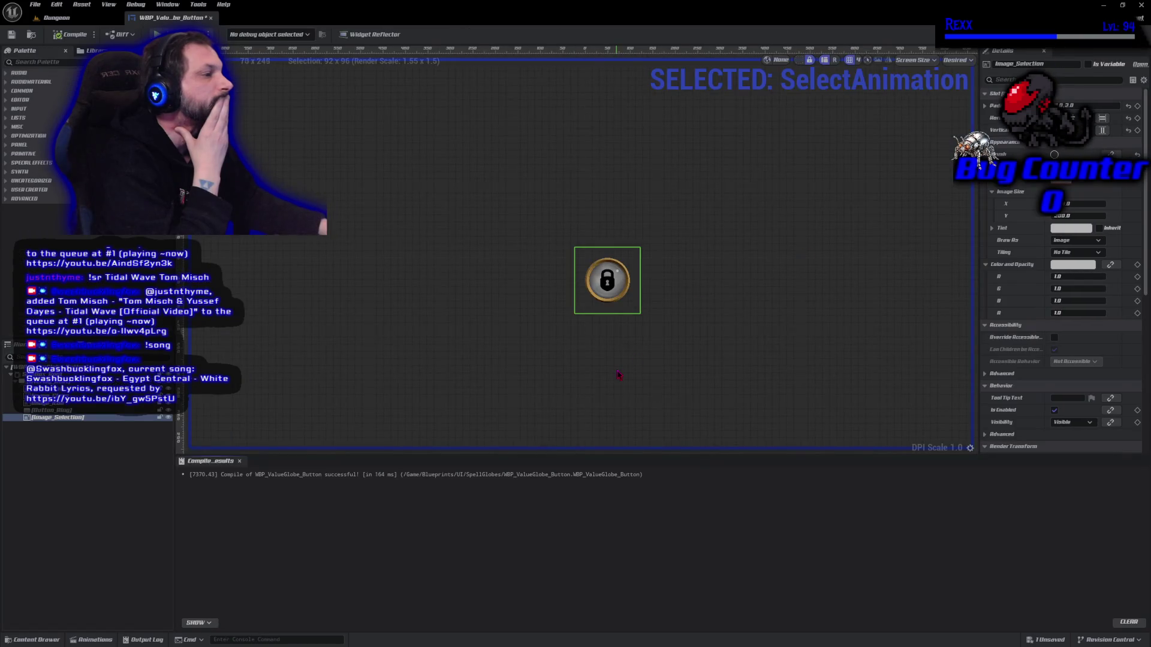
{"action": "scroll", "coordinate": [618, 375], "scroll_direction": "up", "scroll_amount": 3}
{"action": "scroll", "coordinate": [676, 408], "scroll_direction": "up", "scroll_amount": 5}
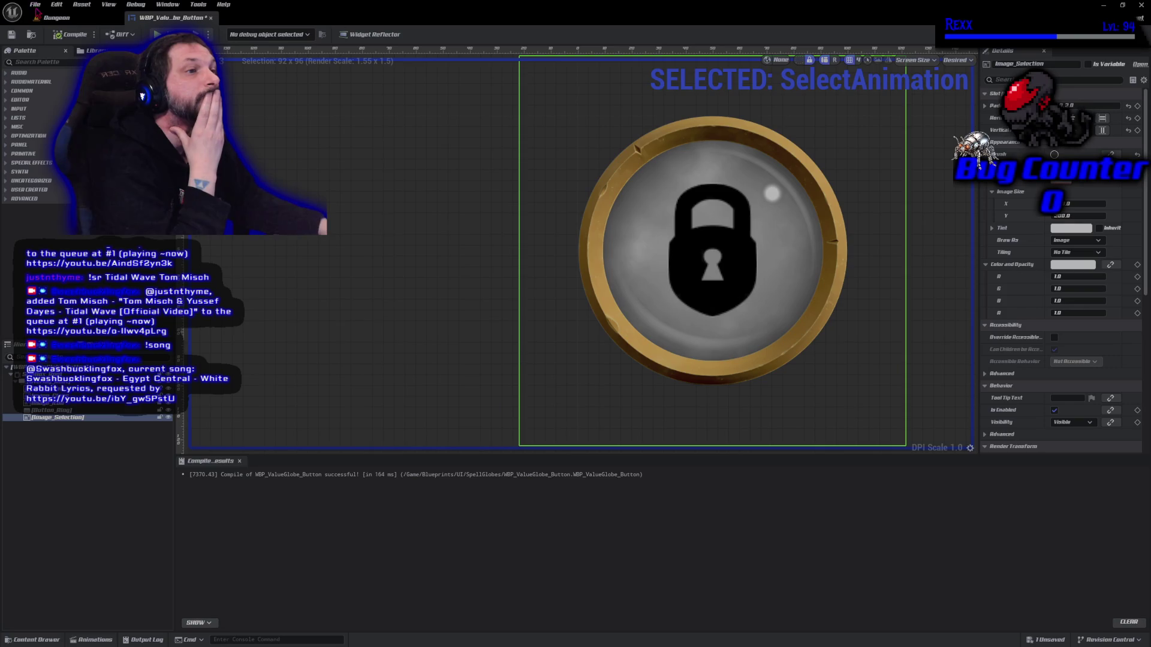
{"action": "left_click", "coordinate": [35, 5]}
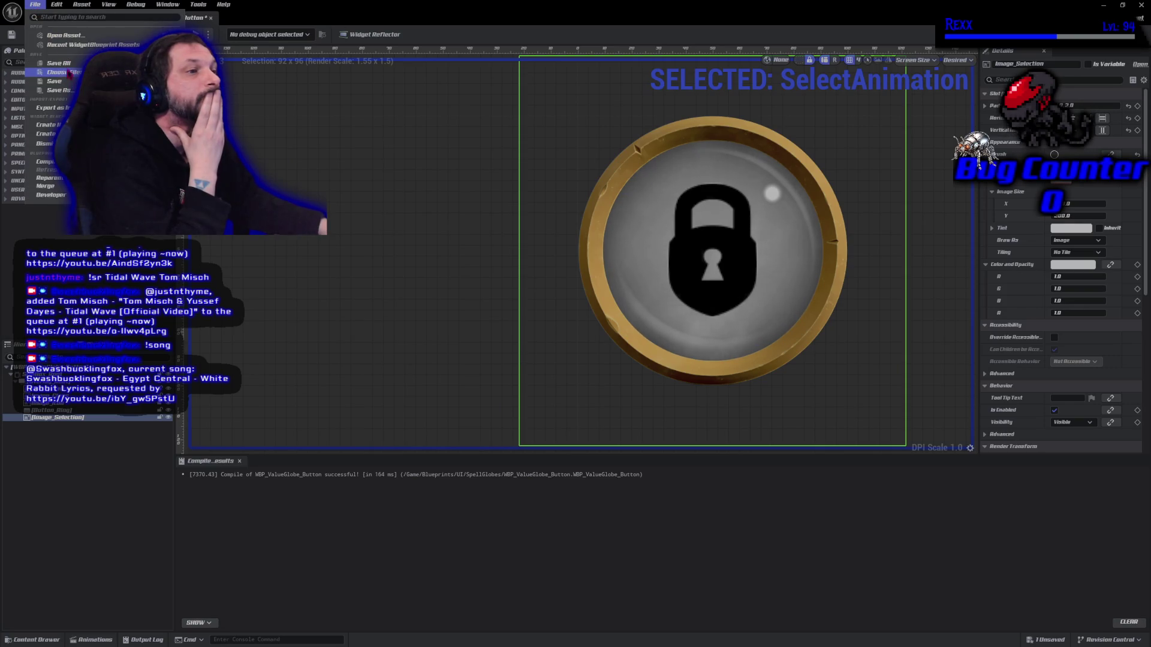
{"action": "left_click", "coordinate": [51, 74]}
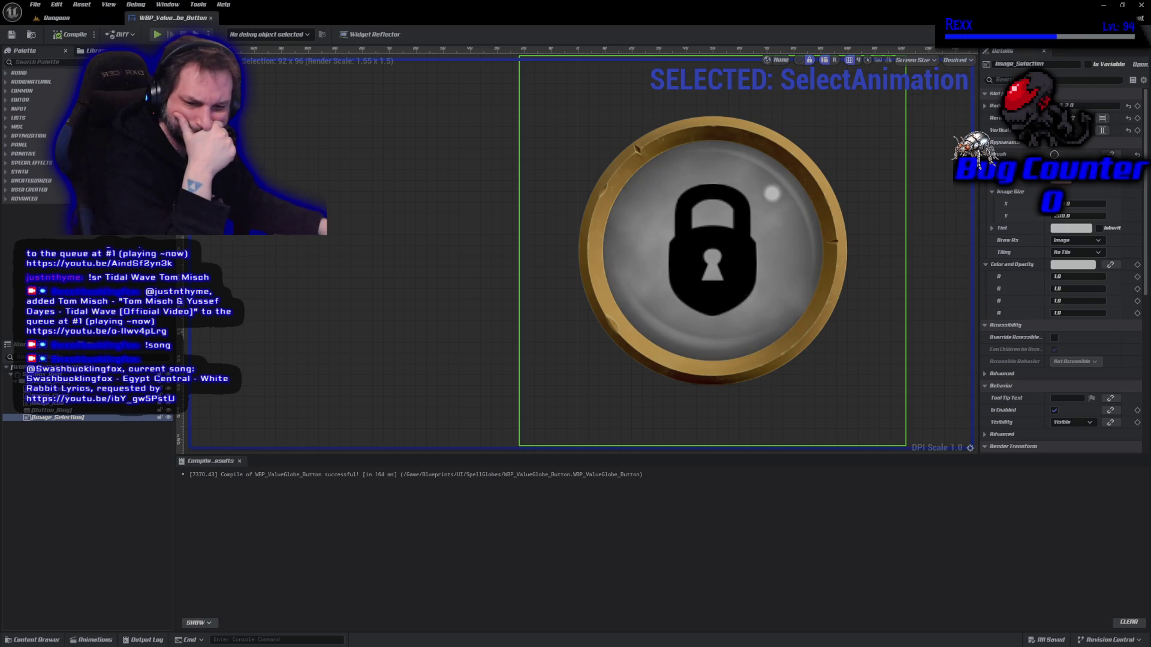
{"action": "key", "text": "alt+Tab"}
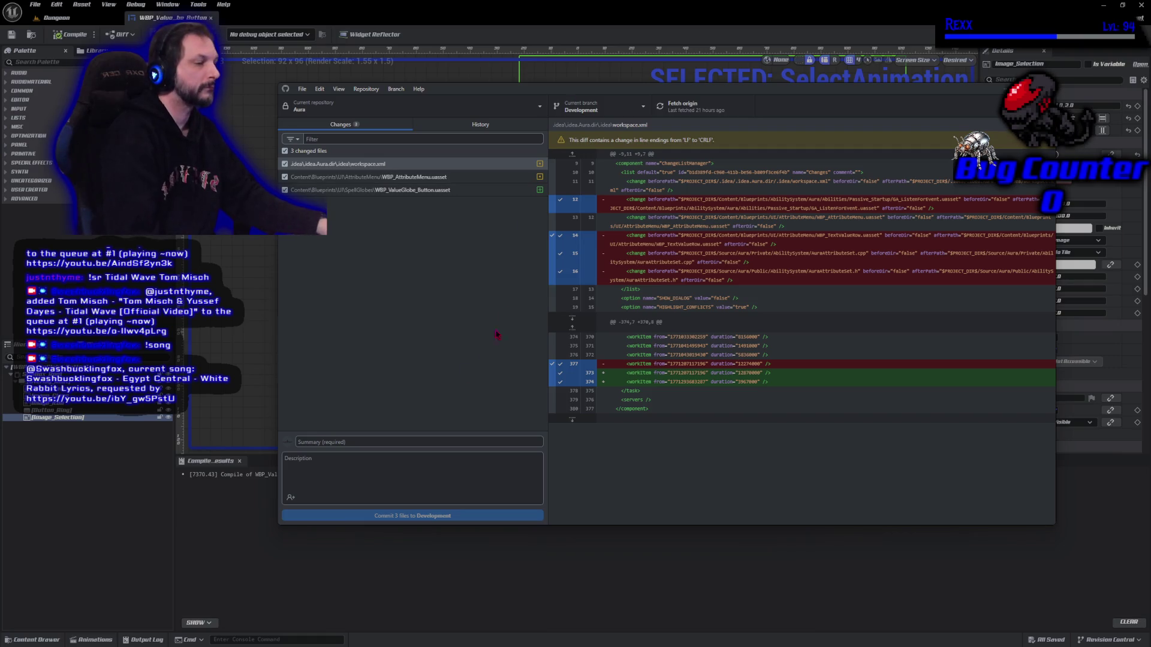
- Commit the 3 files to Development with summary 'Spell Globe Button', then push the commit to origin
{"action": "left_click", "coordinate": [375, 441]}
{"action": "type", "text": "Spell Globe Button"}
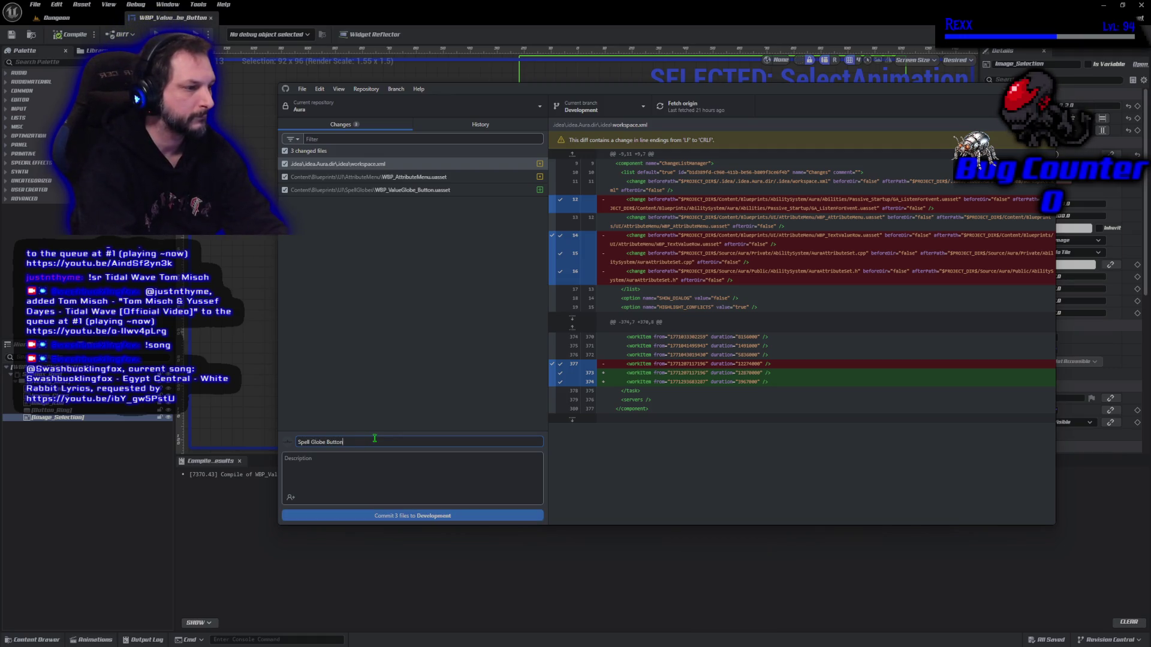
{"action": "left_click", "coordinate": [394, 516]}
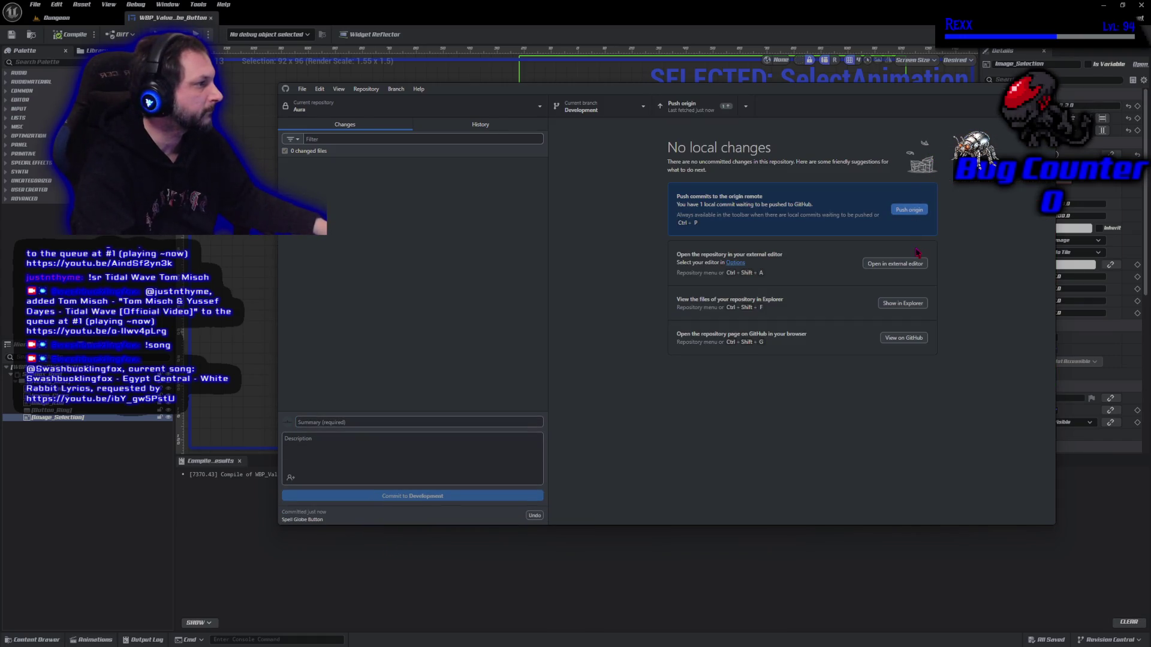
{"action": "left_click", "coordinate": [916, 212]}
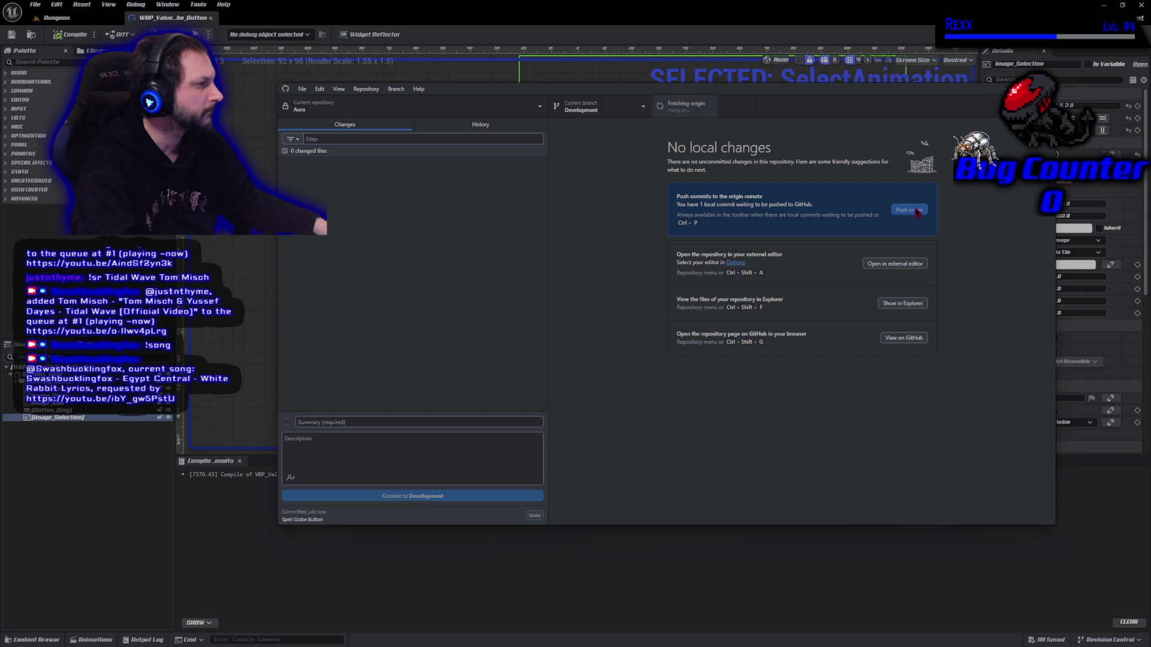
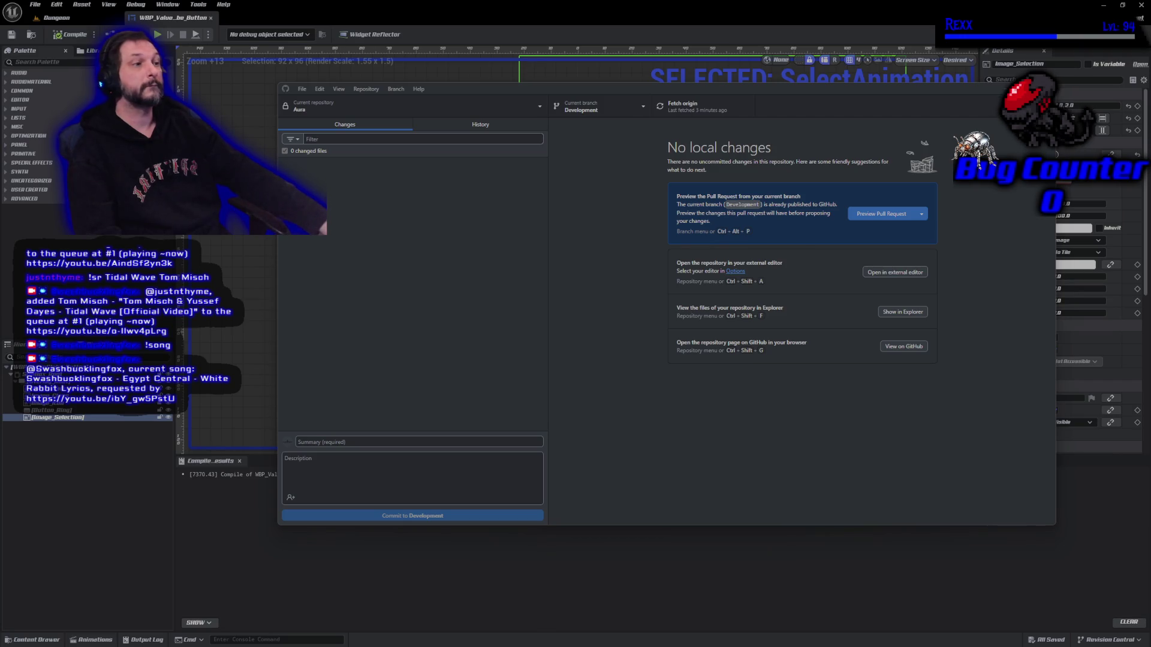
- Leave GitHub Desktop and deselect the lock button on the WBP_ValueGlobe_Button canvas
{"action": "key", "text": "alt+Tab"}
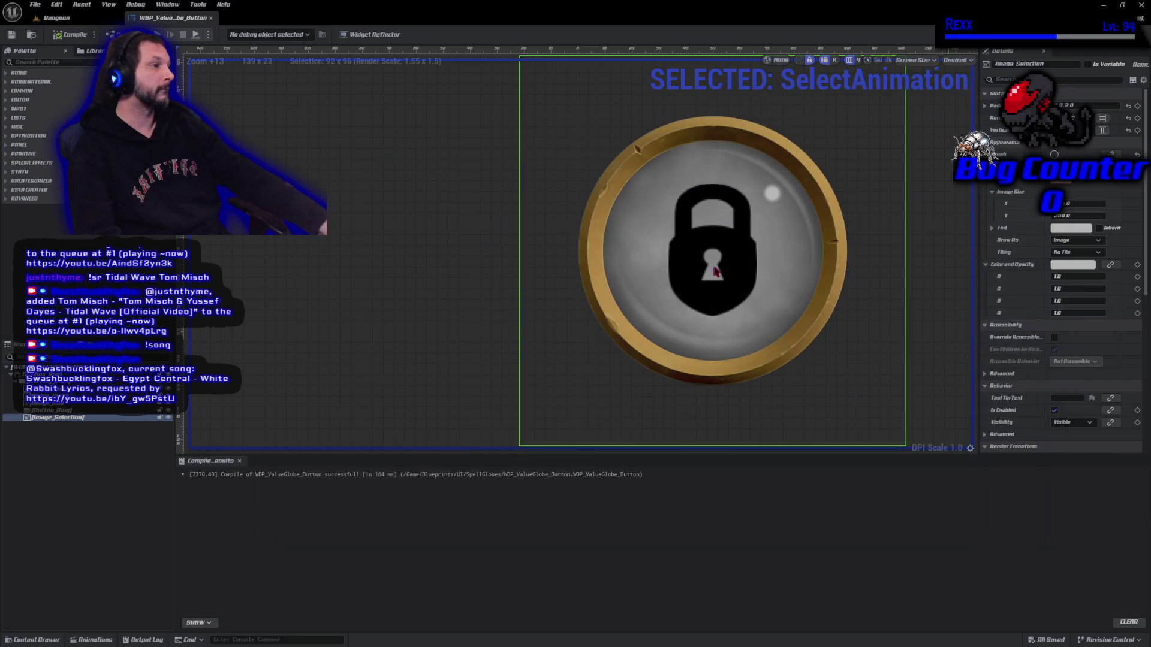
{"action": "left_click", "coordinate": [437, 275]}
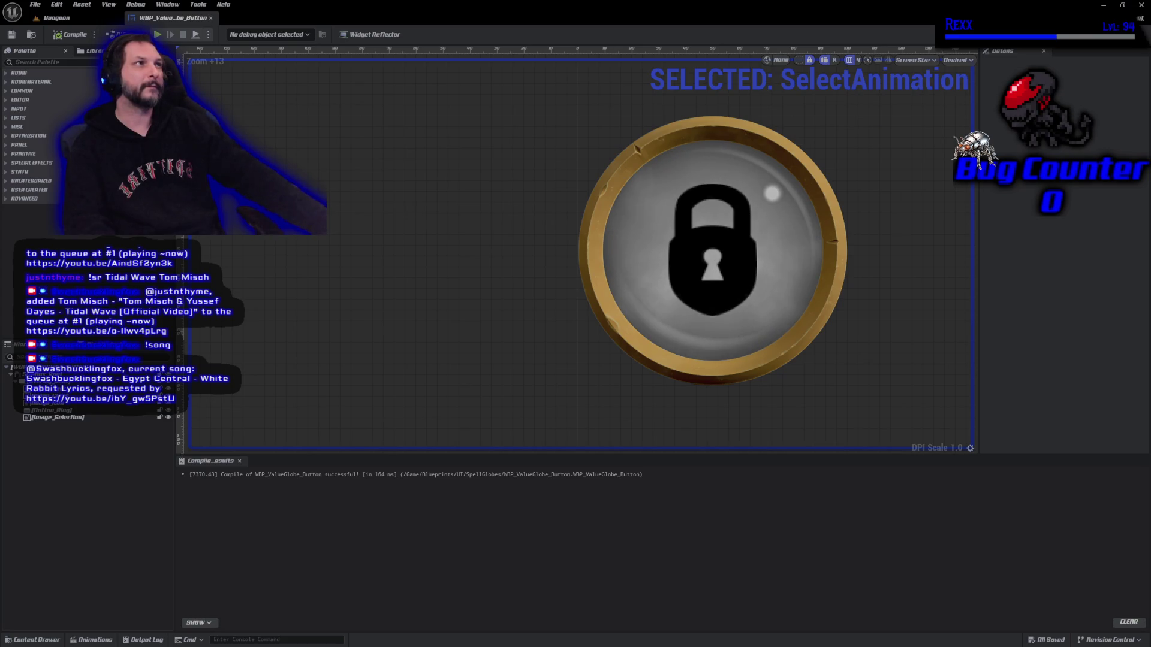
- Browse the Content Drawer to Content/Blueprints/UI, showing its nine subfolders like SpellGlobes and WidgetController
{"action": "left_click", "coordinate": [36, 639]}
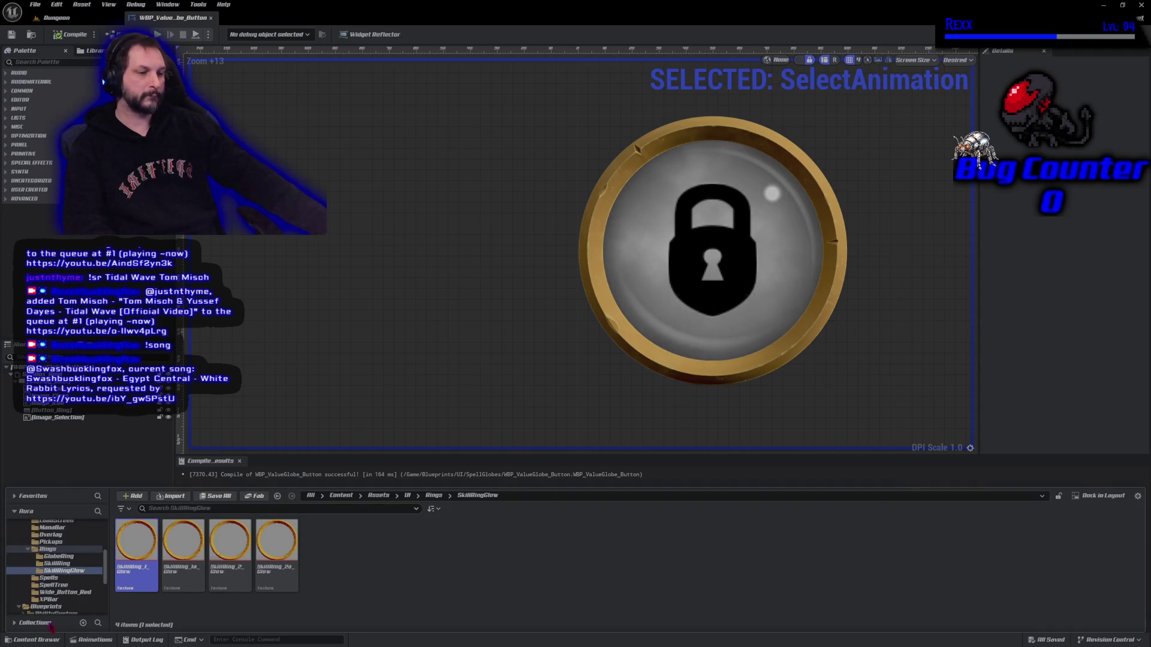
{"action": "scroll", "coordinate": [79, 575], "scroll_direction": "up", "scroll_amount": 3}
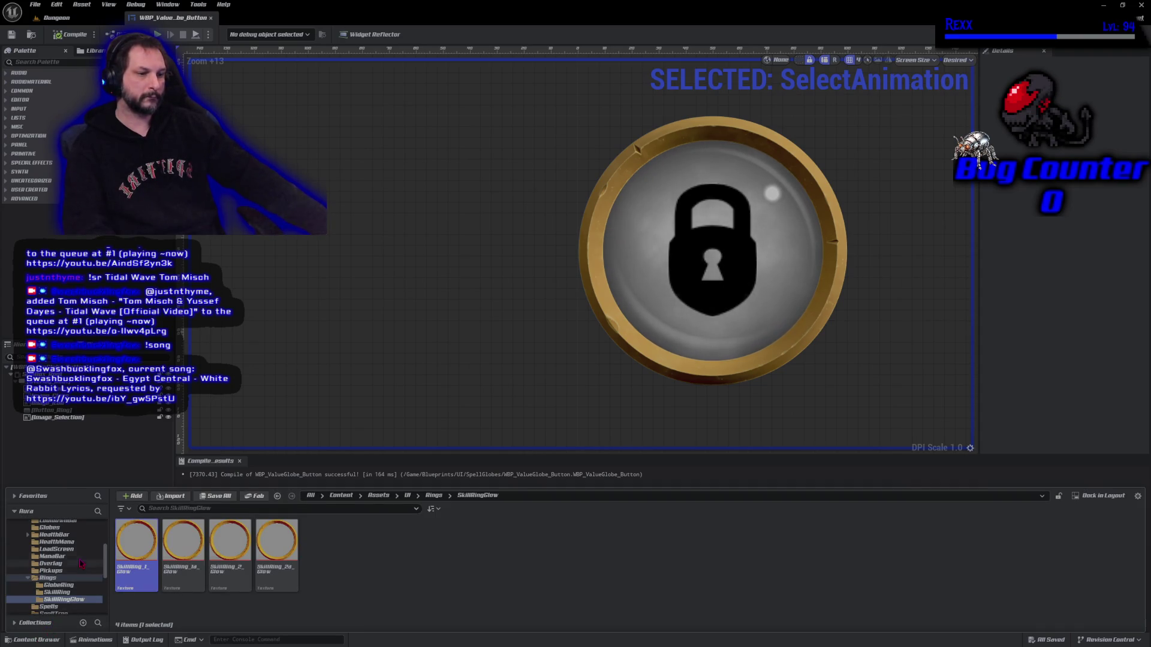
{"action": "left_click", "coordinate": [60, 527]}
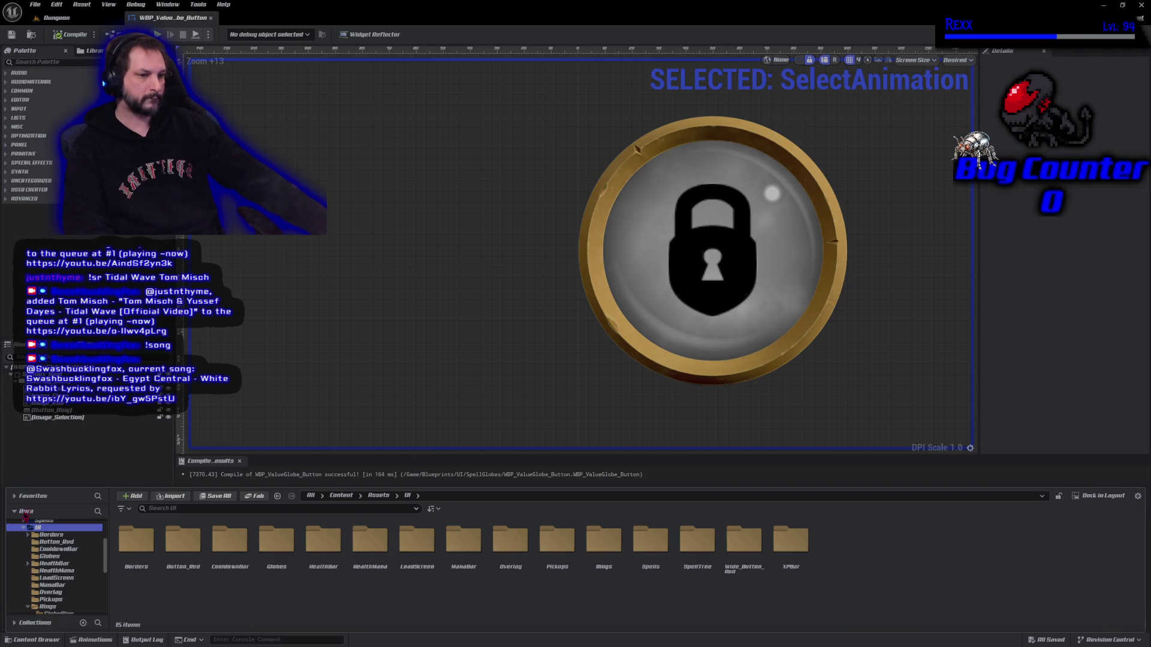
{"action": "left_click", "coordinate": [24, 528]}
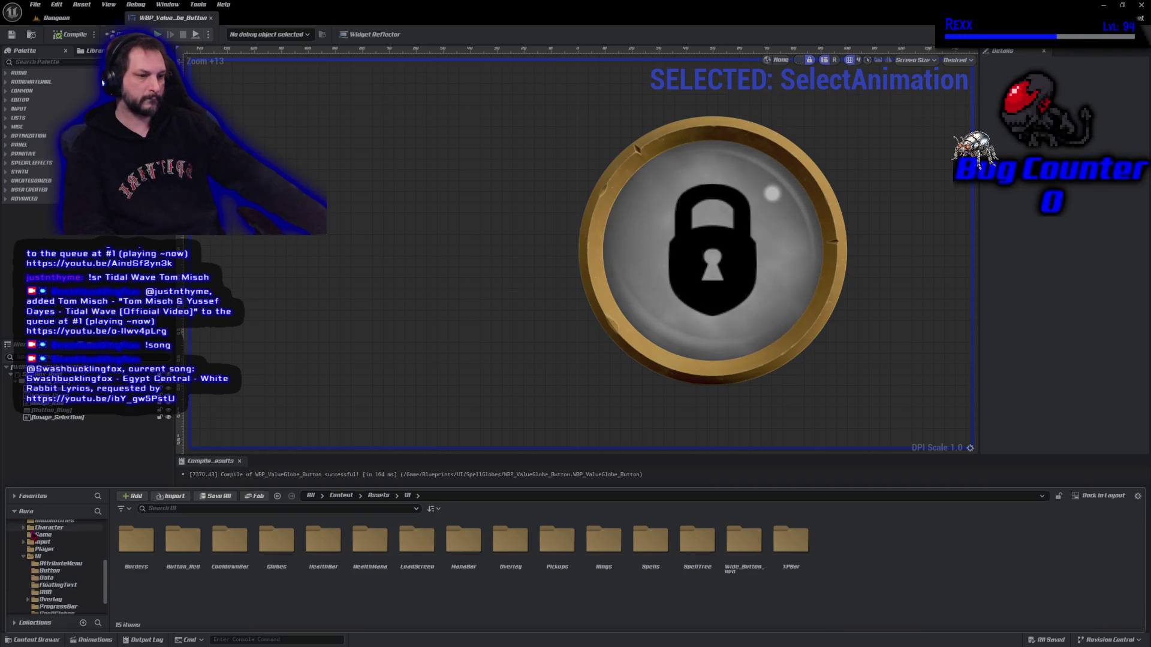
{"action": "left_click", "coordinate": [54, 557]}
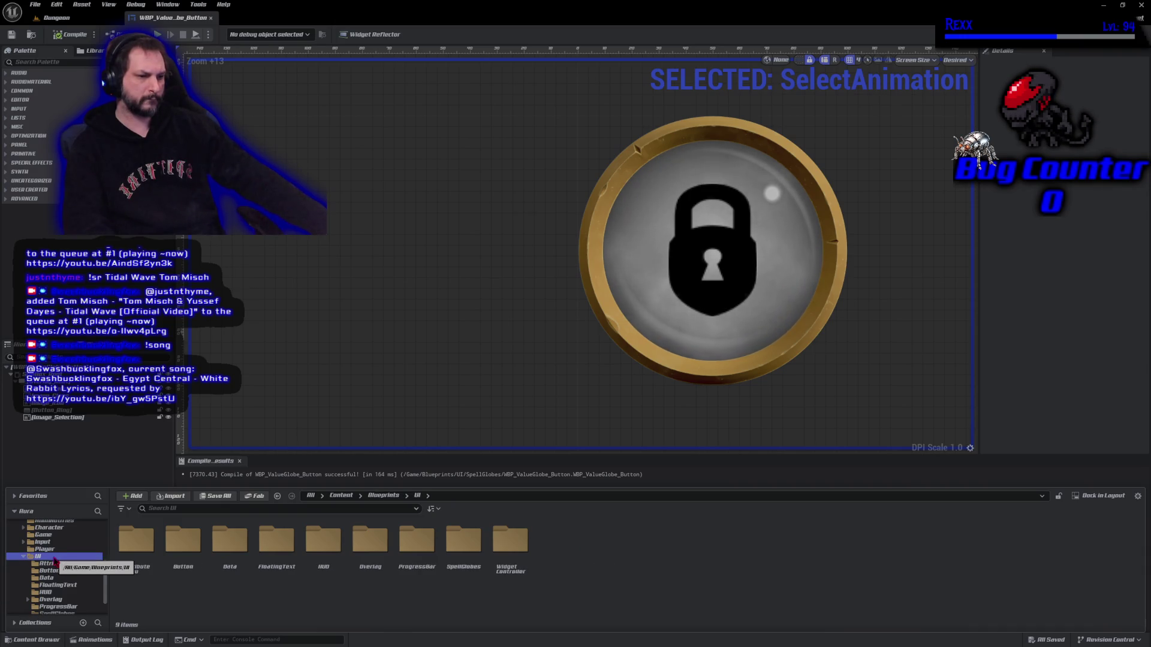
{"action": "right_click", "coordinate": [278, 620]}
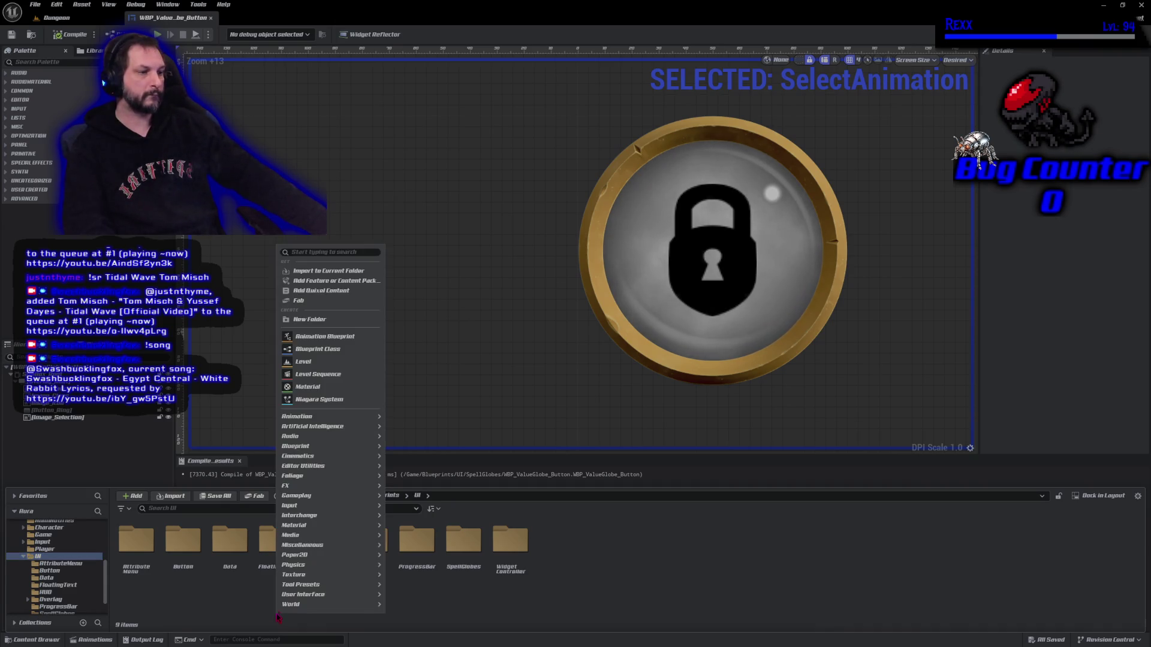
- Create a new folder named SpellMenu in Blueprints/UI and open it
{"action": "left_click", "coordinate": [307, 319]}
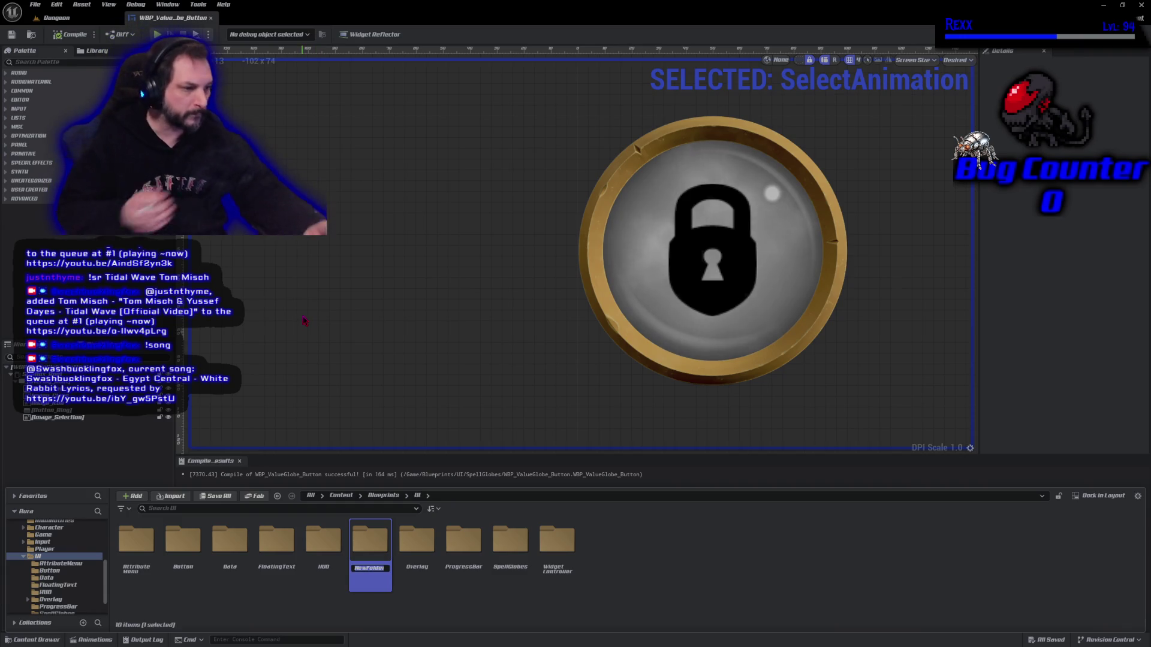
{"action": "type", "text": "Spell"}
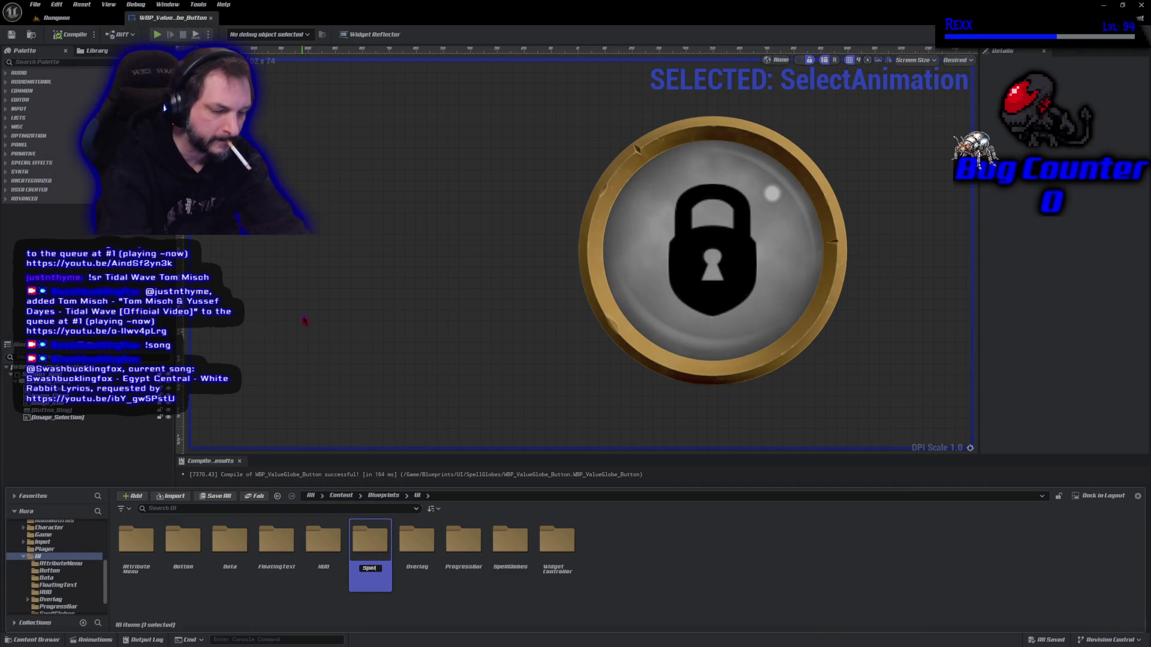
{"action": "type", "text": "Menu"}
{"action": "key", "text": "Return"}
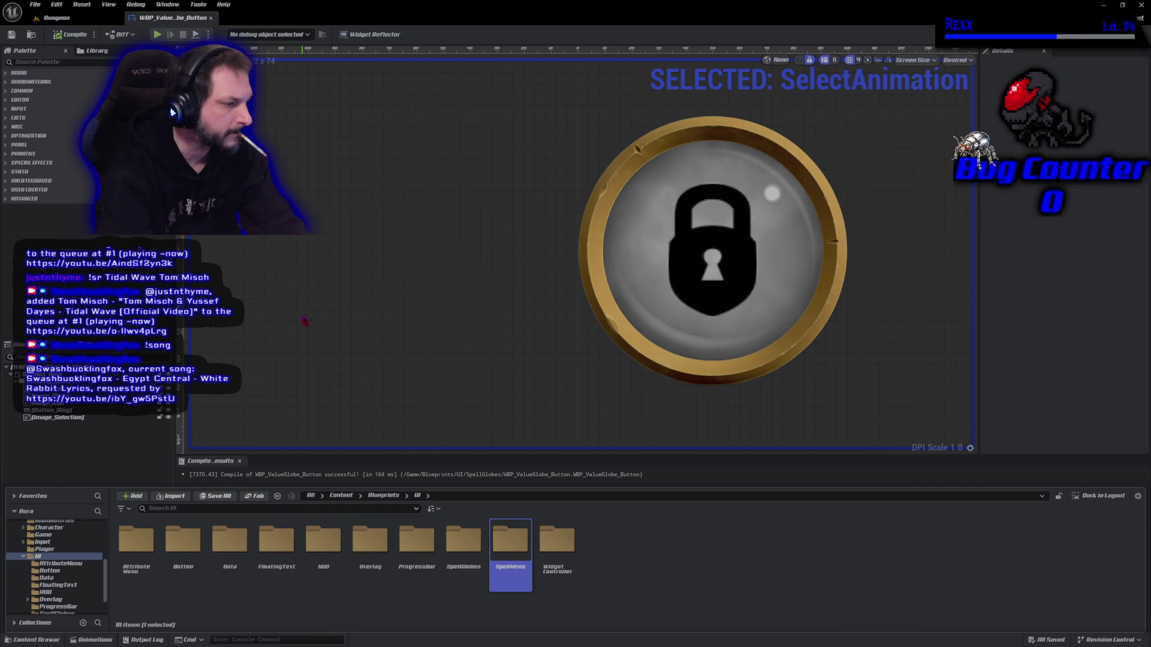
{"action": "key", "text": "Return"}
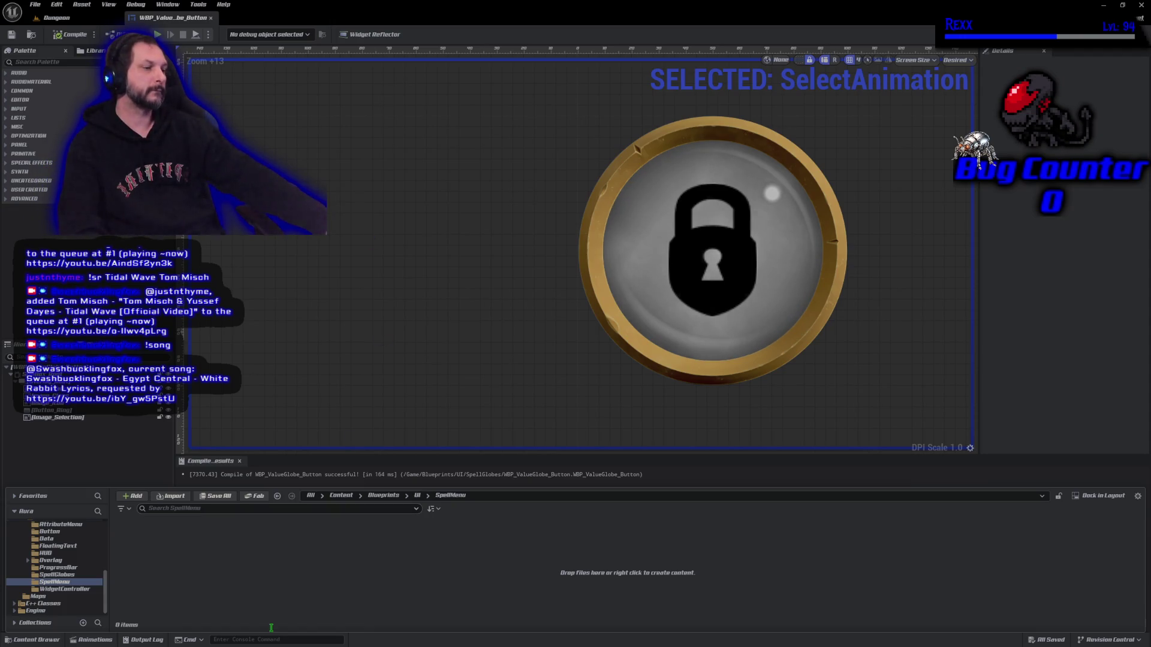
{"action": "right_click", "coordinate": [278, 550]}
{"action": "mouse_move", "coordinate": [331, 535]}
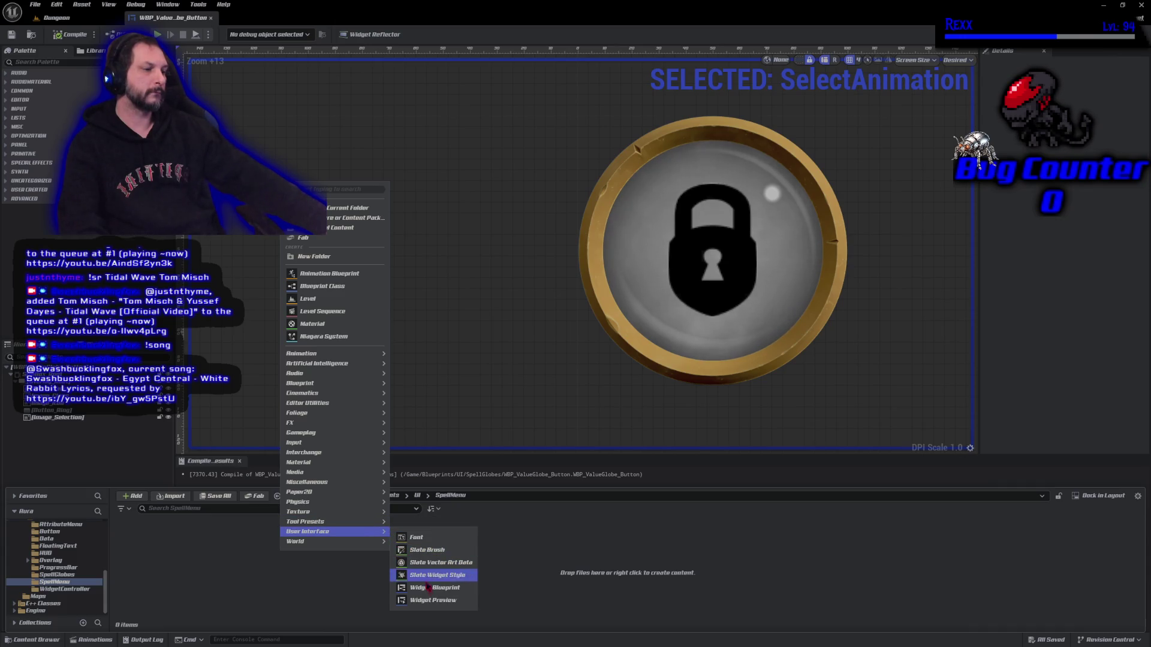
- Create a Widget Blueprint with parent class AuraUserWidget, named WBP_OffensiveSpellTree
{"action": "left_click", "coordinate": [433, 587]}
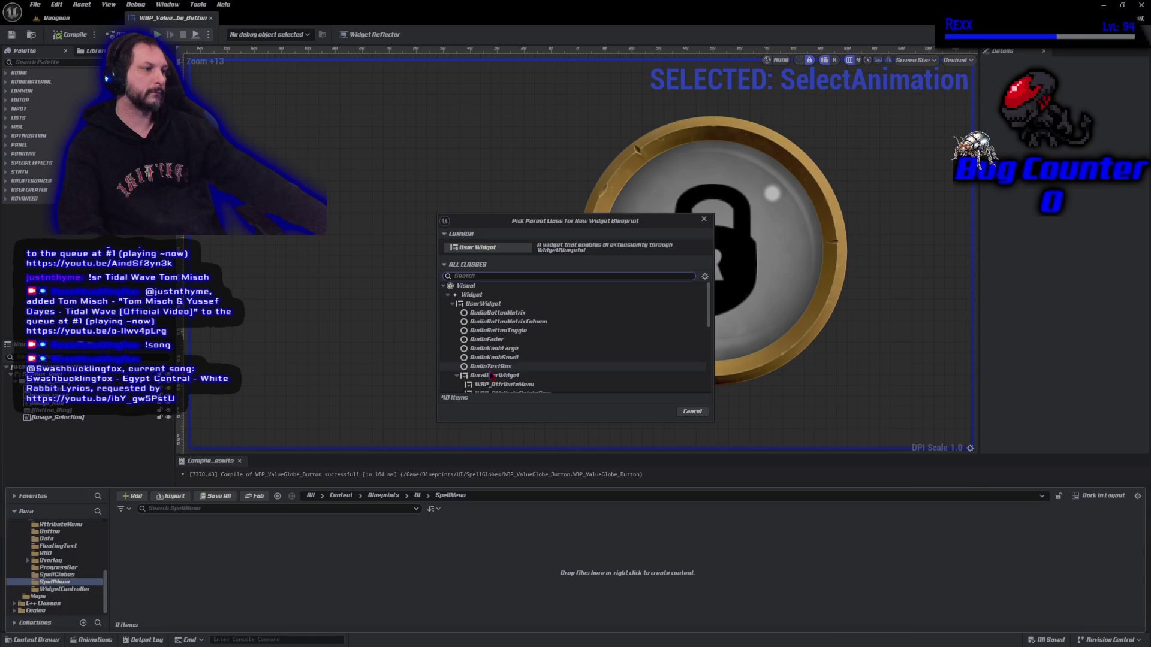
{"action": "left_click", "coordinate": [507, 376]}
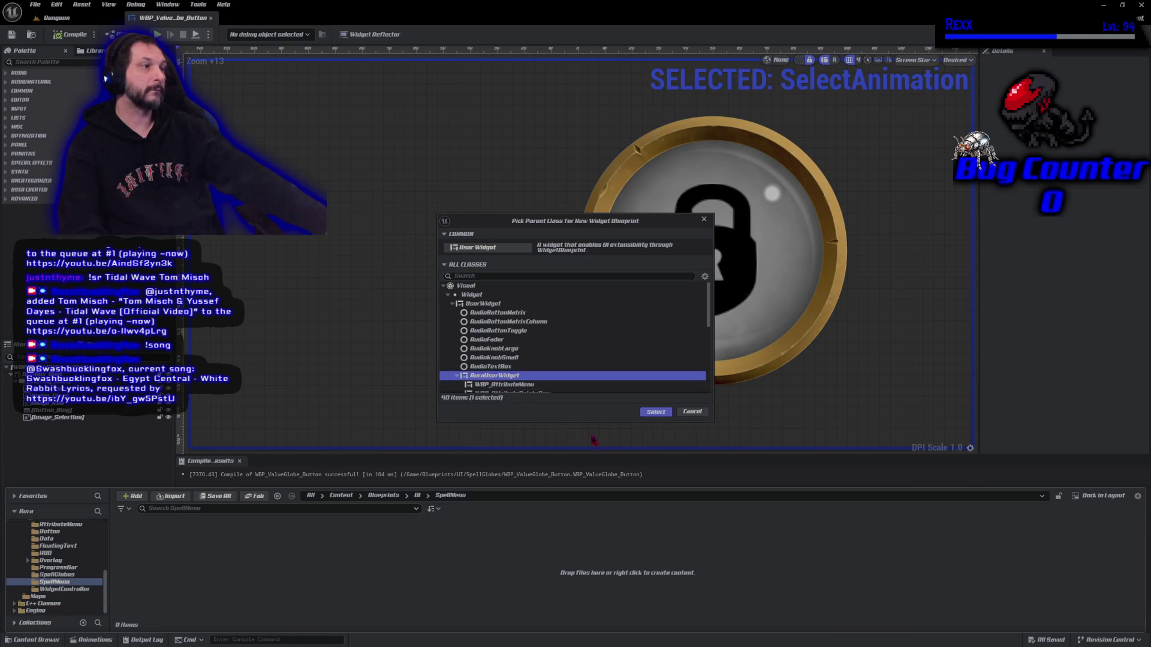
{"action": "left_click", "coordinate": [656, 411]}
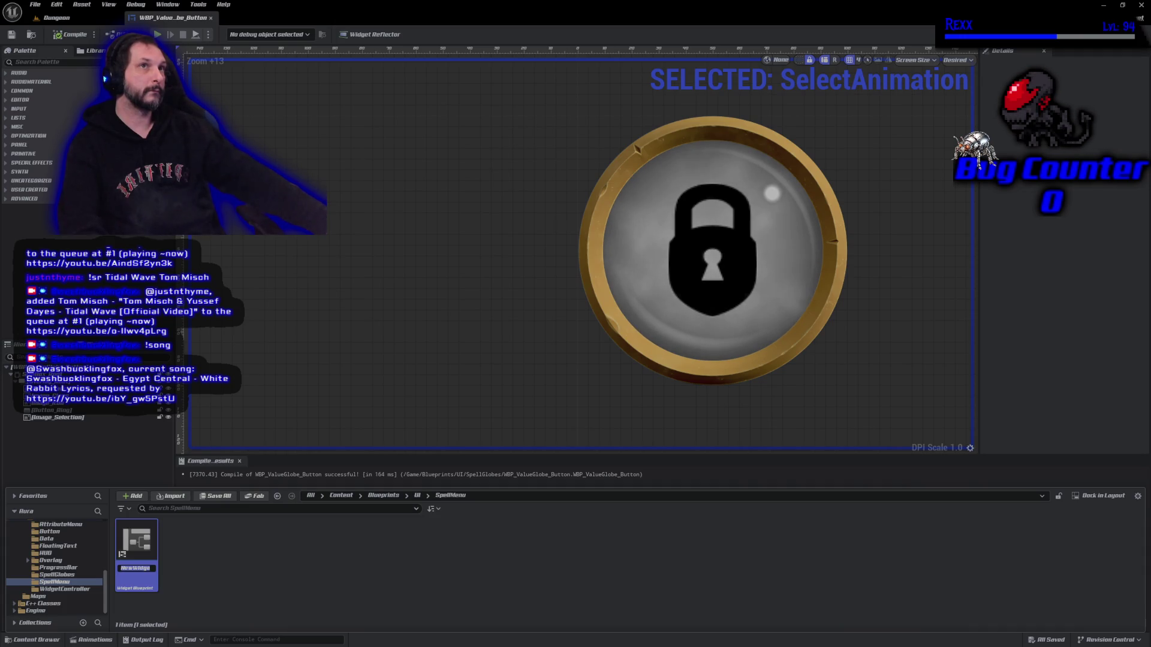
{"action": "double_click", "coordinate": [138, 567]}
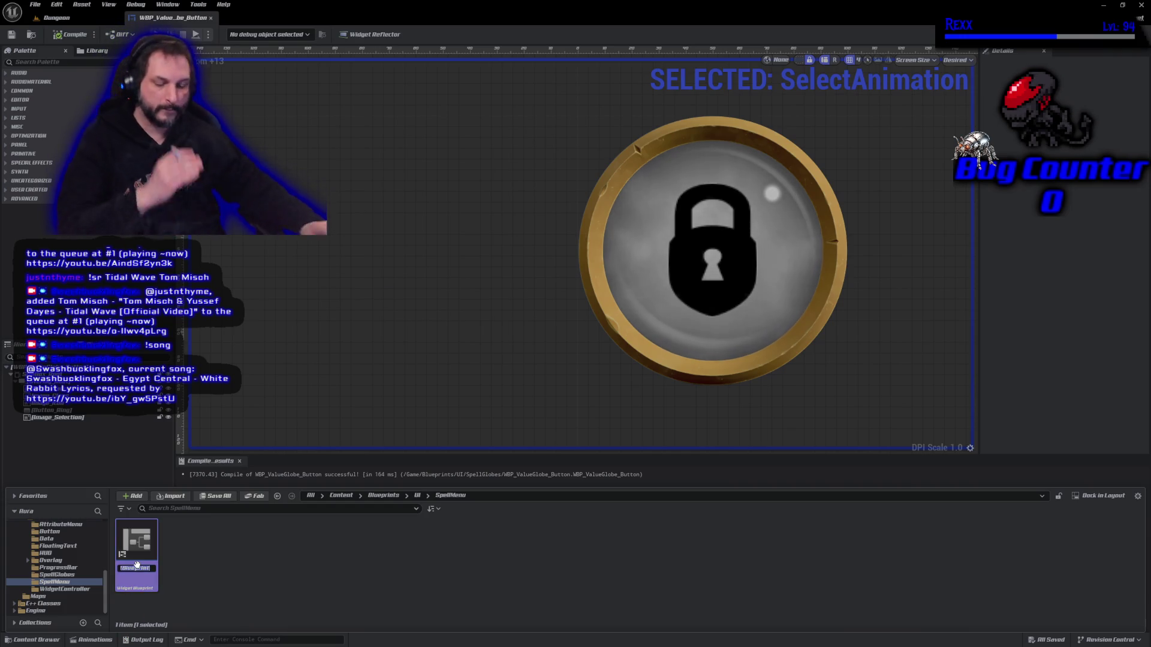
{"action": "type", "text": "WBP_"}
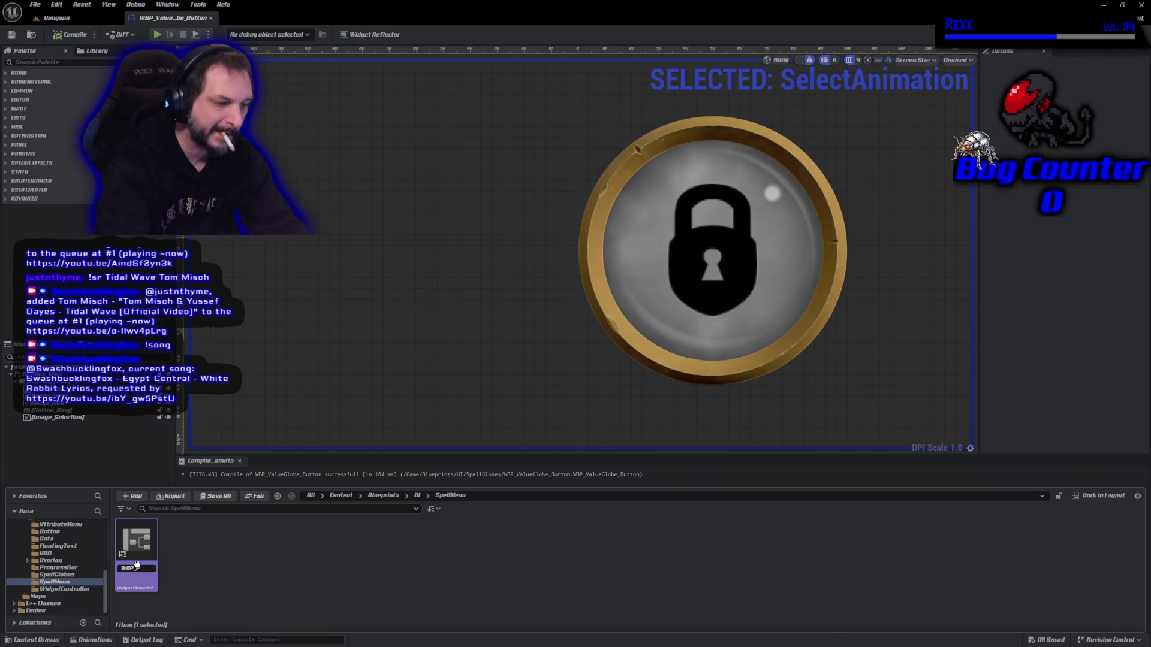
{"action": "type", "text": "SpellTree"}
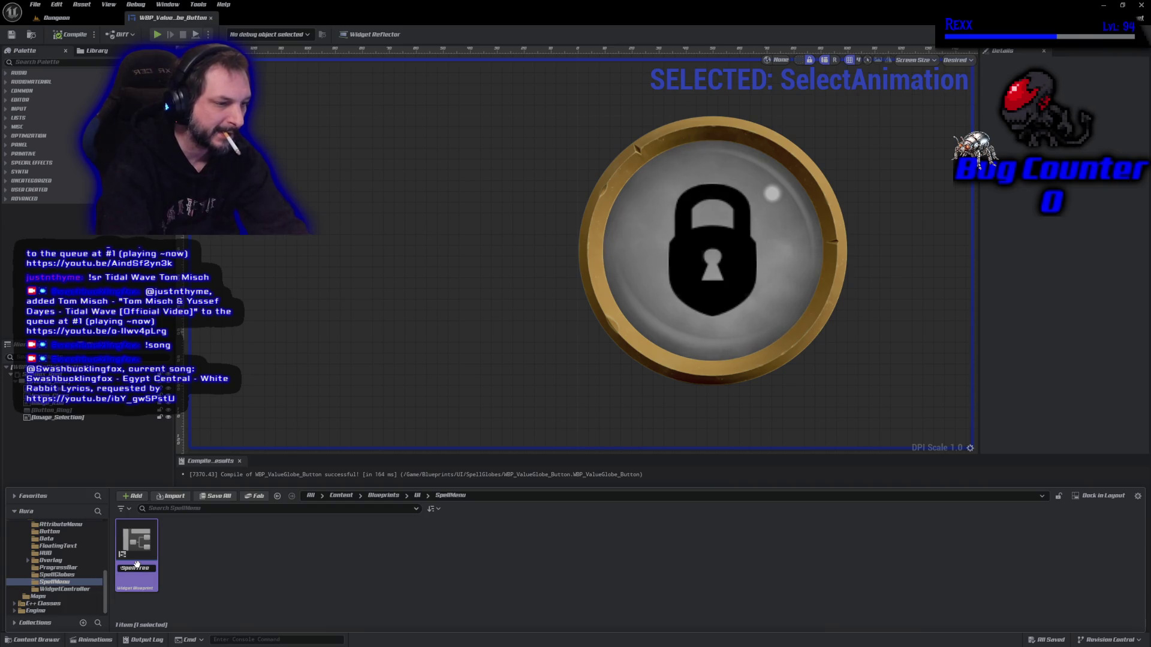
{"action": "key", "text": "Return"}
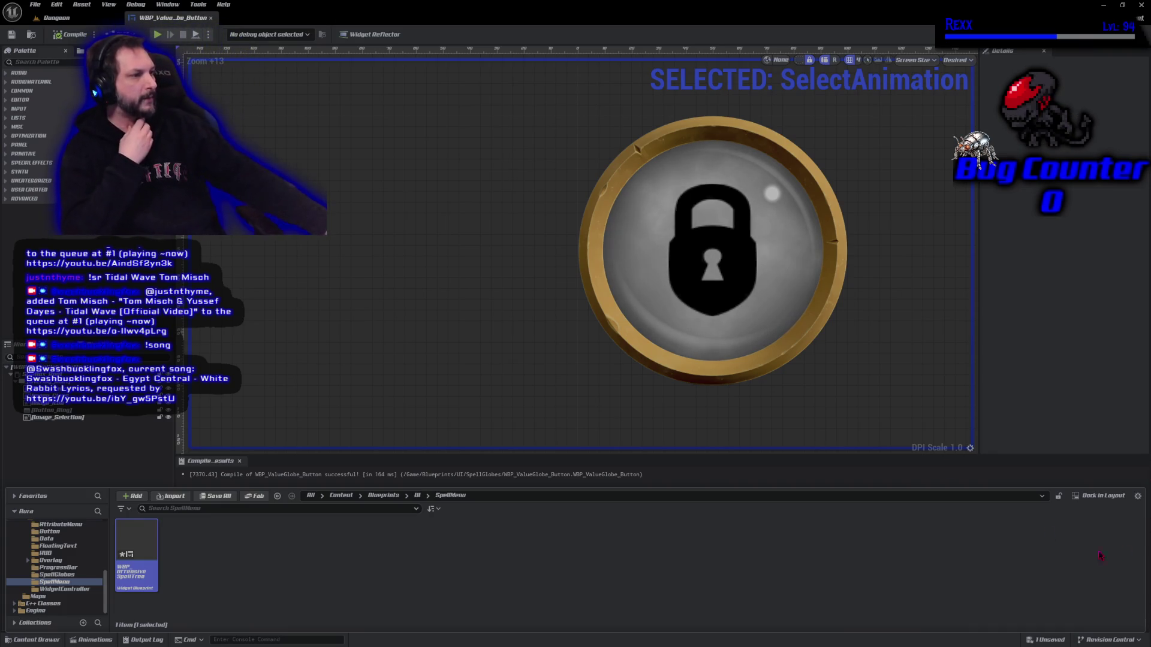
- Close the Content Drawer and deselect the widget on the WBP_ValueGlobe_Button designer
{"action": "left_click", "coordinate": [560, 414]}
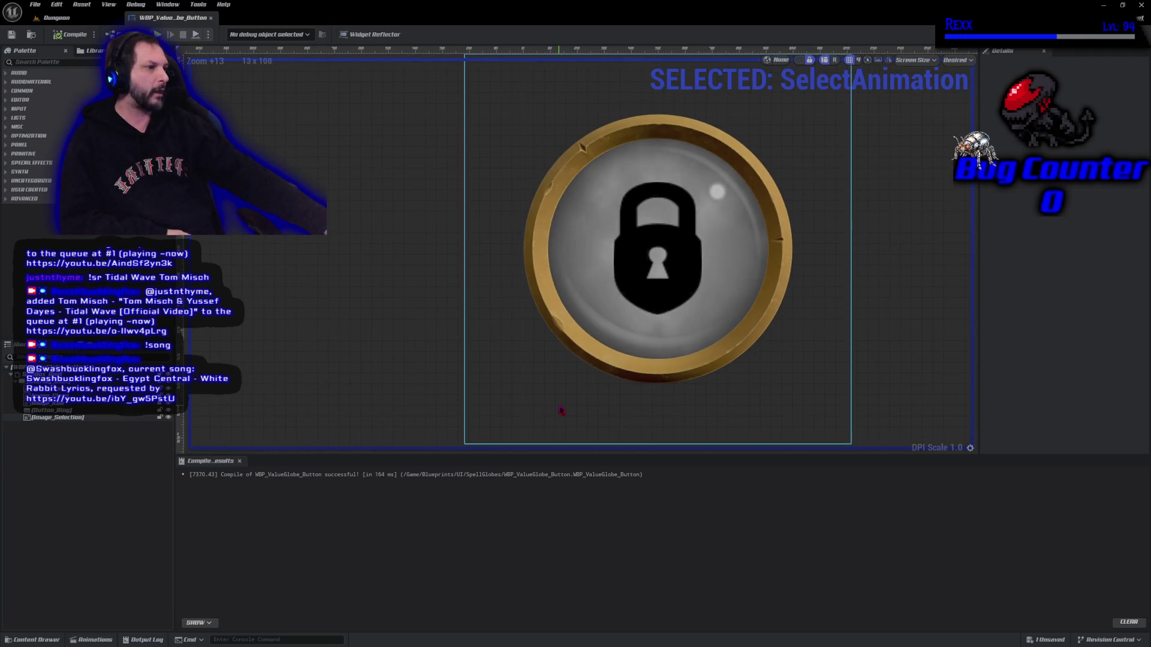
{"action": "left_click", "coordinate": [413, 346]}
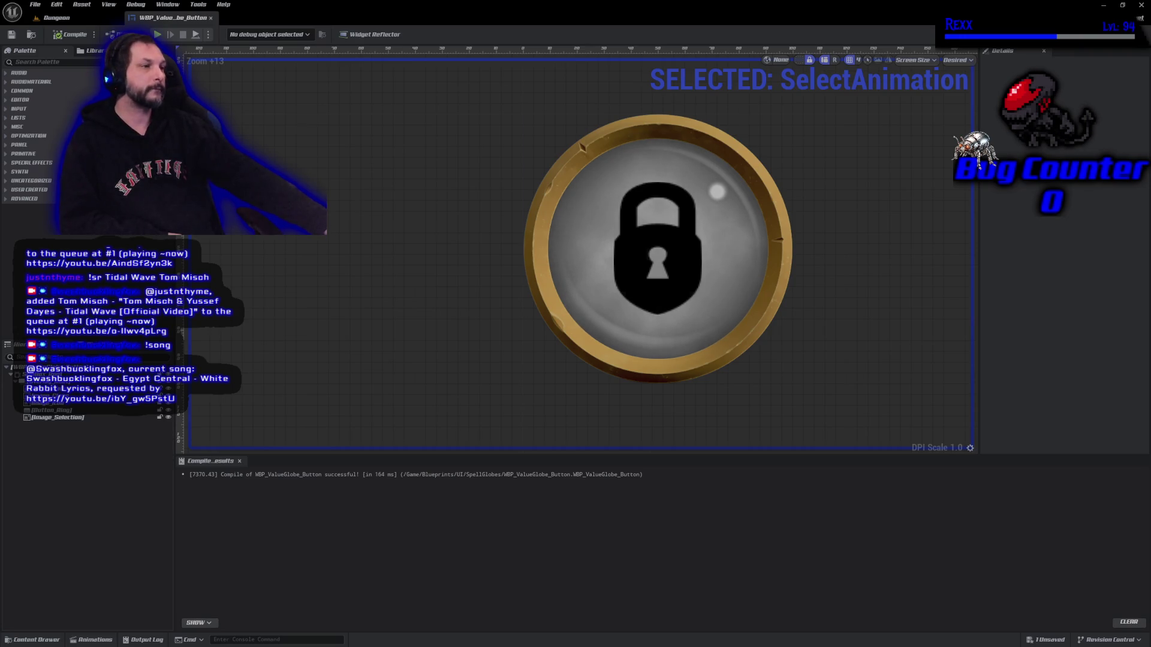
- Open WBP_OffensiveSpellTree from the SpellMenu folder in the Content Drawer
{"action": "left_click", "coordinate": [47, 640]}
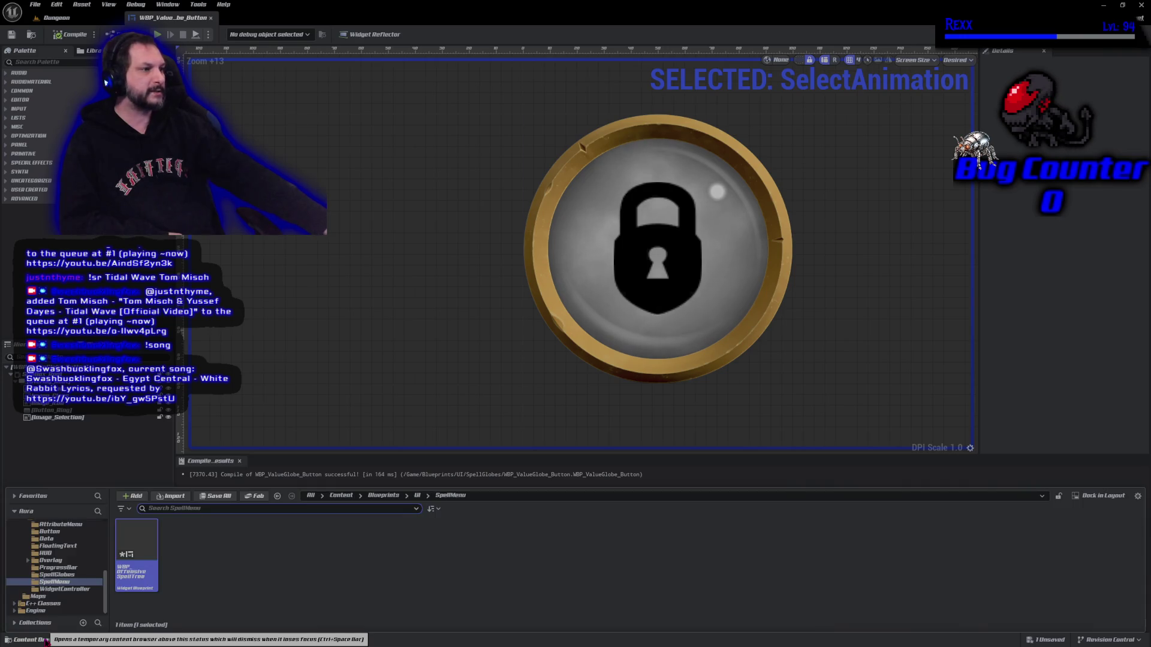
{"action": "double_click", "coordinate": [137, 577]}
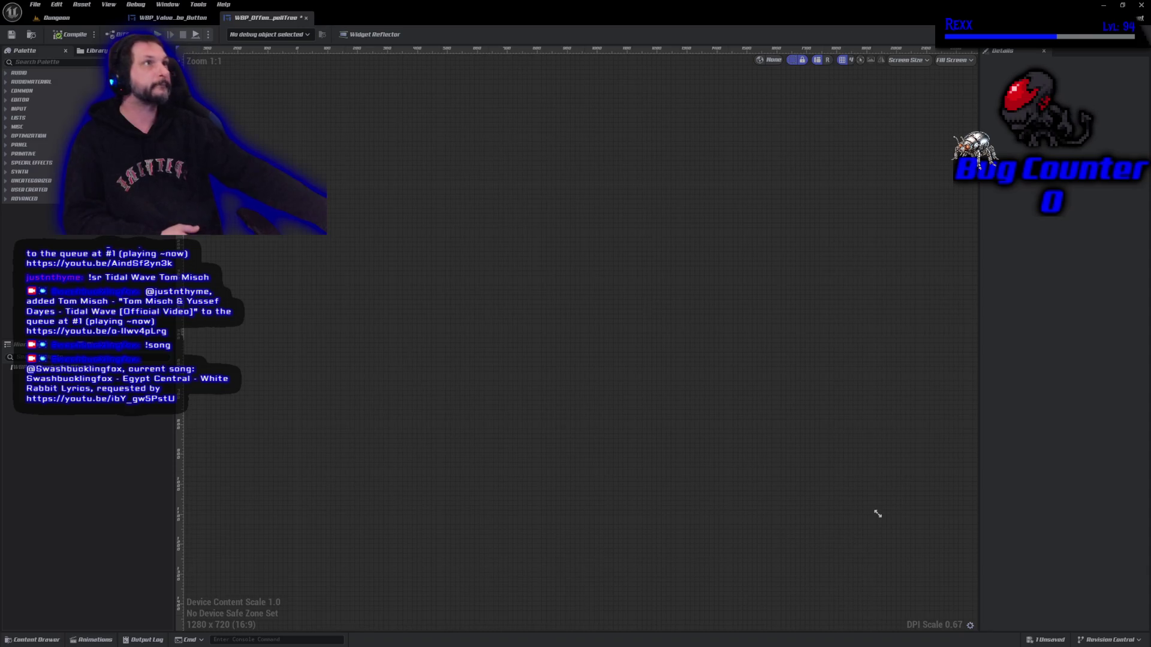
- Add a Size Box from the Palette to the spell tree canvas, rename it Size Box Root, and save
{"action": "left_click", "coordinate": [34, 62]}
{"action": "type", "text": "s"}
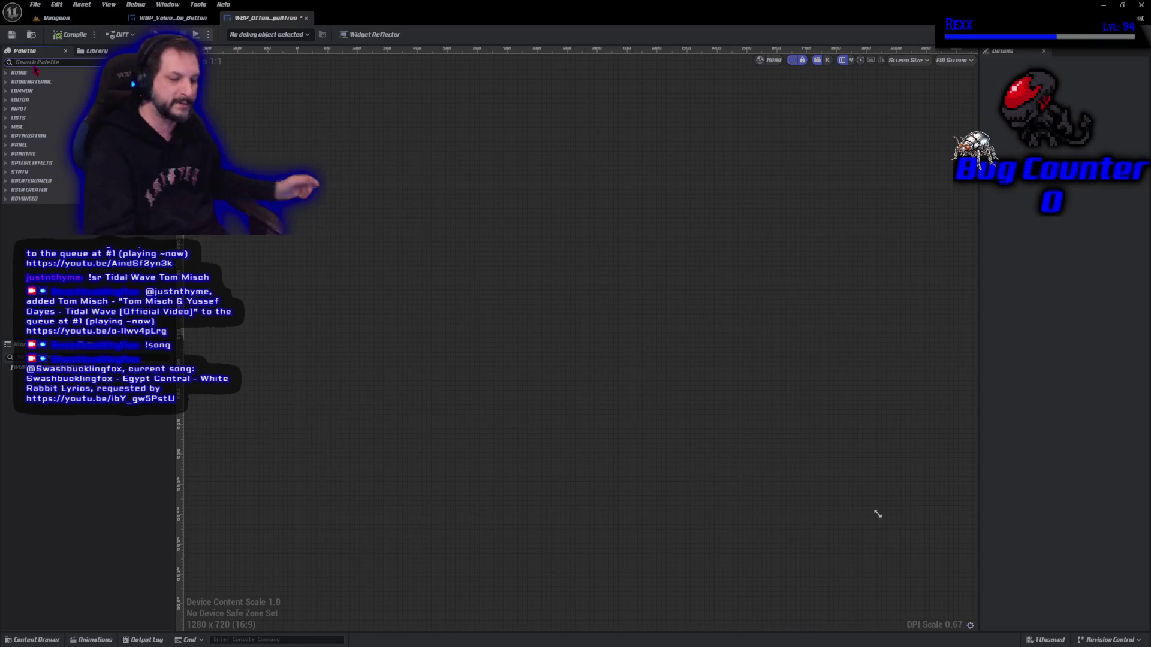
{"action": "type", "text": "ize"}
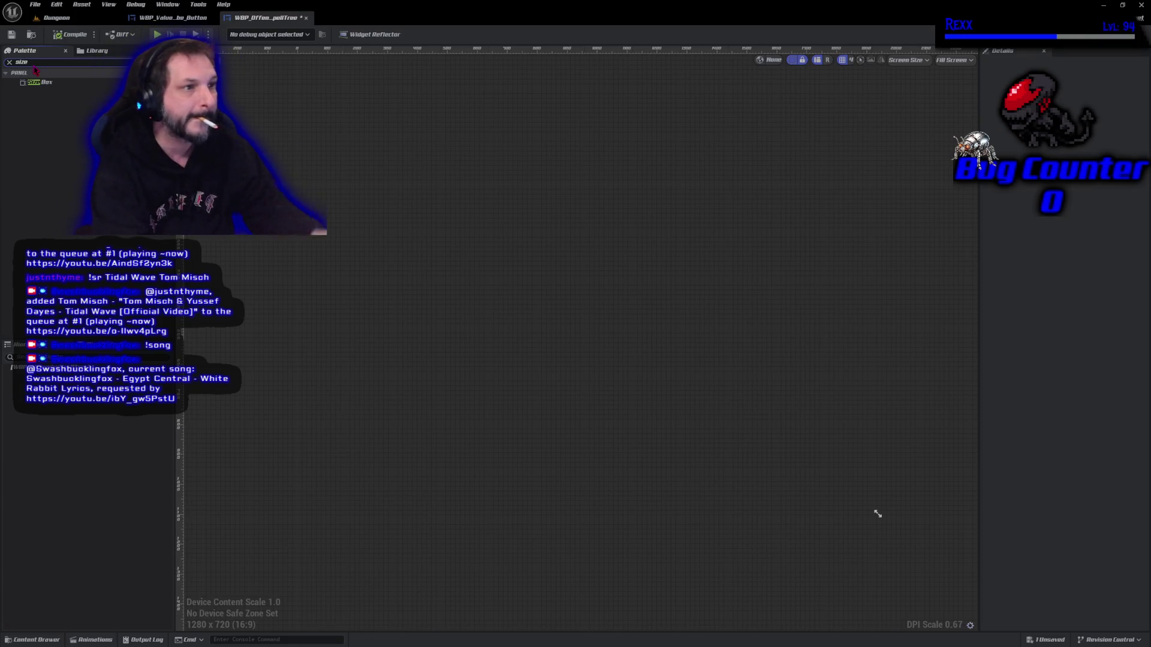
{"action": "left_click", "coordinate": [43, 82]}
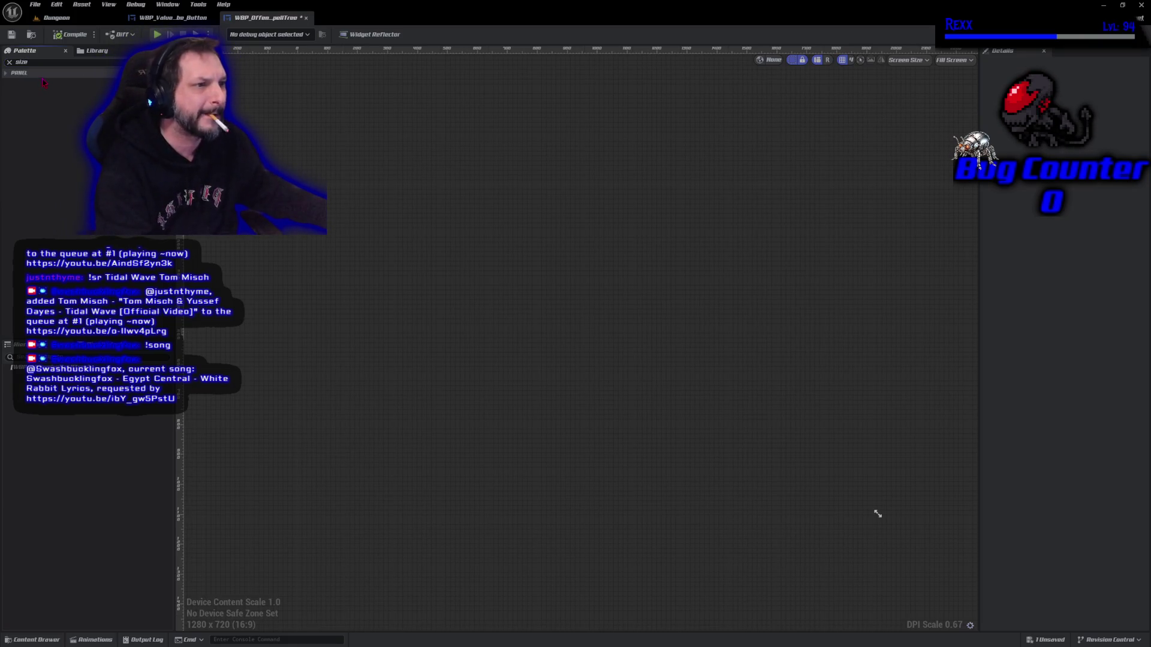
{"action": "left_click_drag", "start_coordinate": [877, 514], "coordinate": [877, 514]}
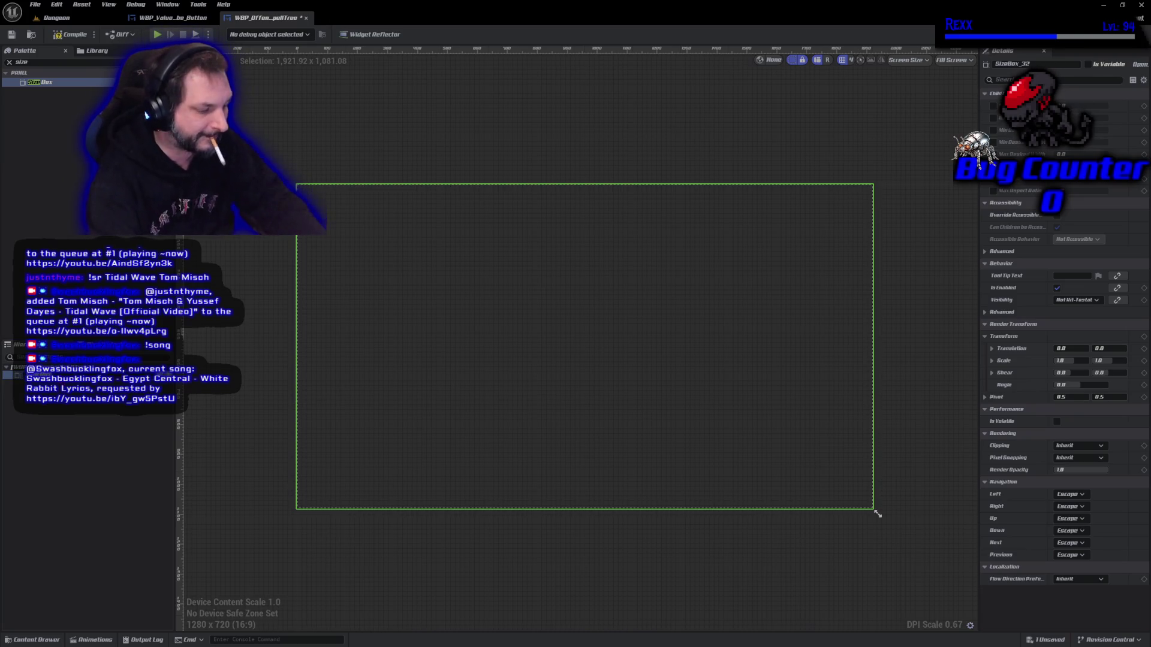
{"action": "key", "text": "Return"}
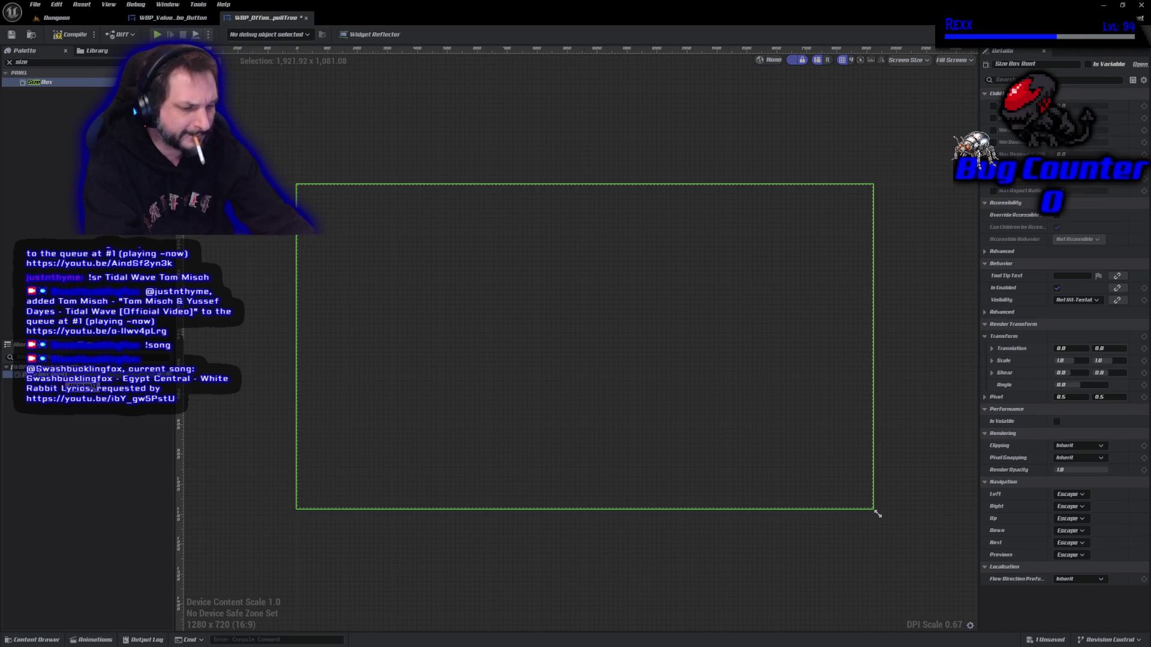
{"action": "key", "text": "ctrl+s"}
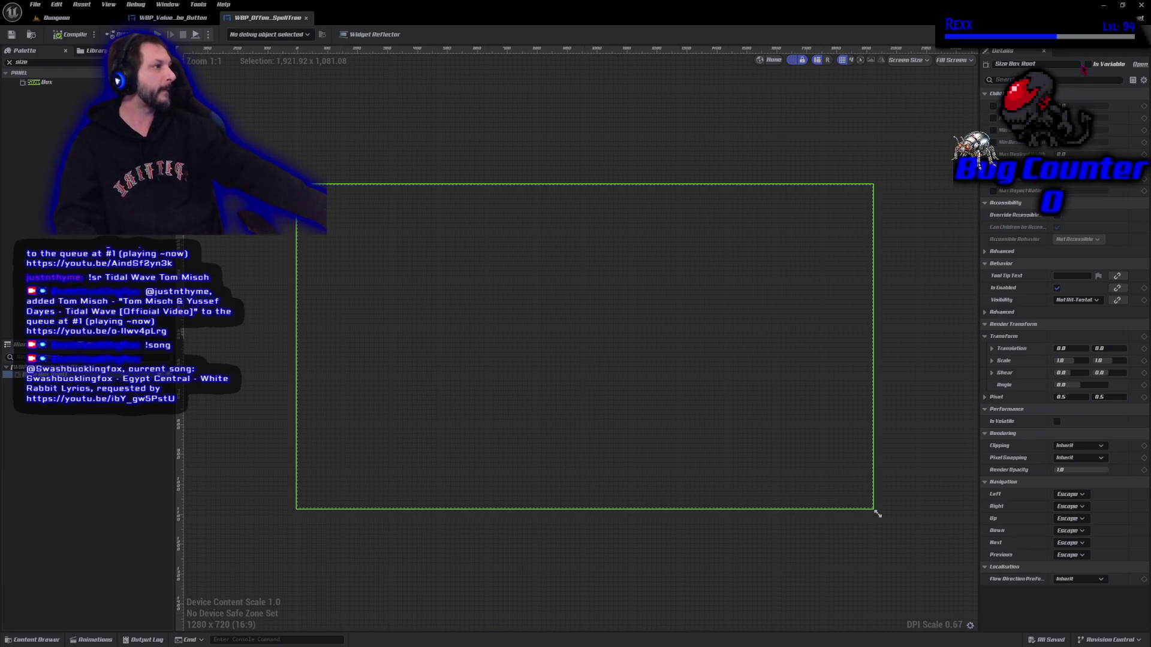
- Mark Size Box Root as a variable, compile, and view the event graph
{"action": "left_click", "coordinate": [1089, 66]}
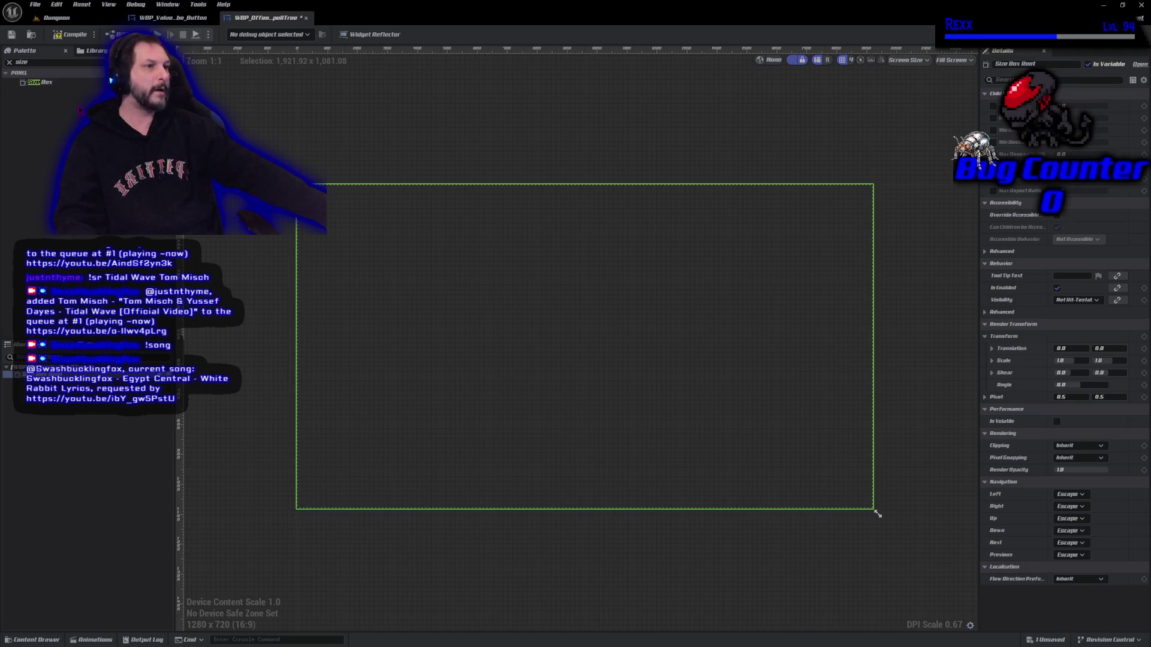
{"action": "left_click", "coordinate": [81, 41]}
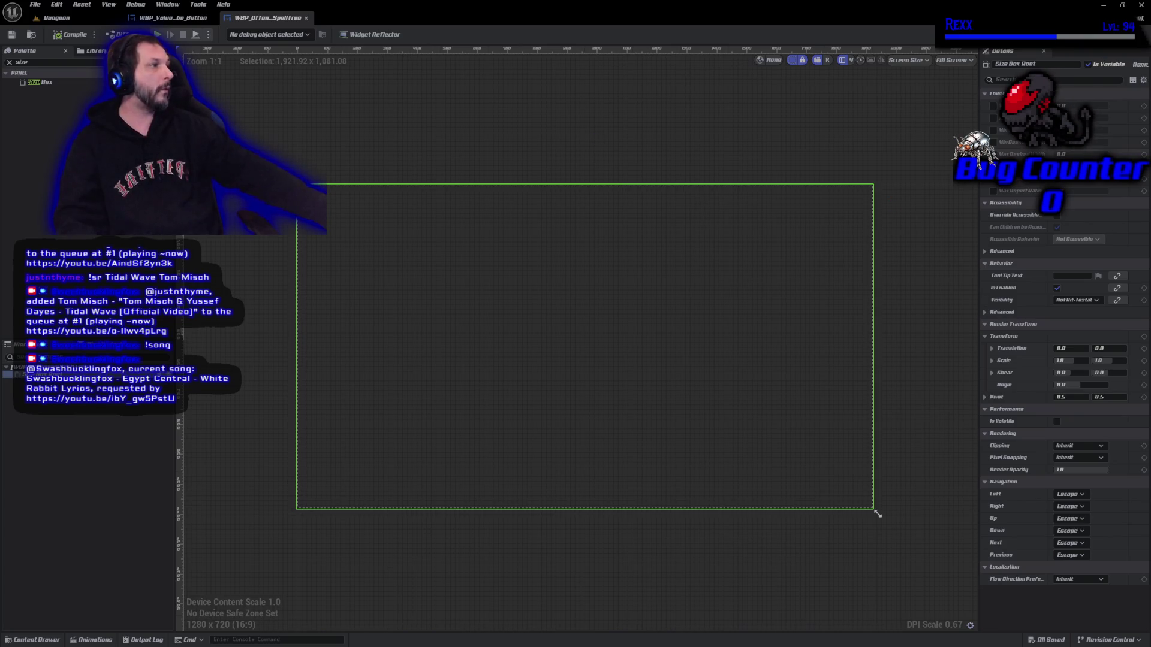
{"action": "key", "text": "shift+F12"}
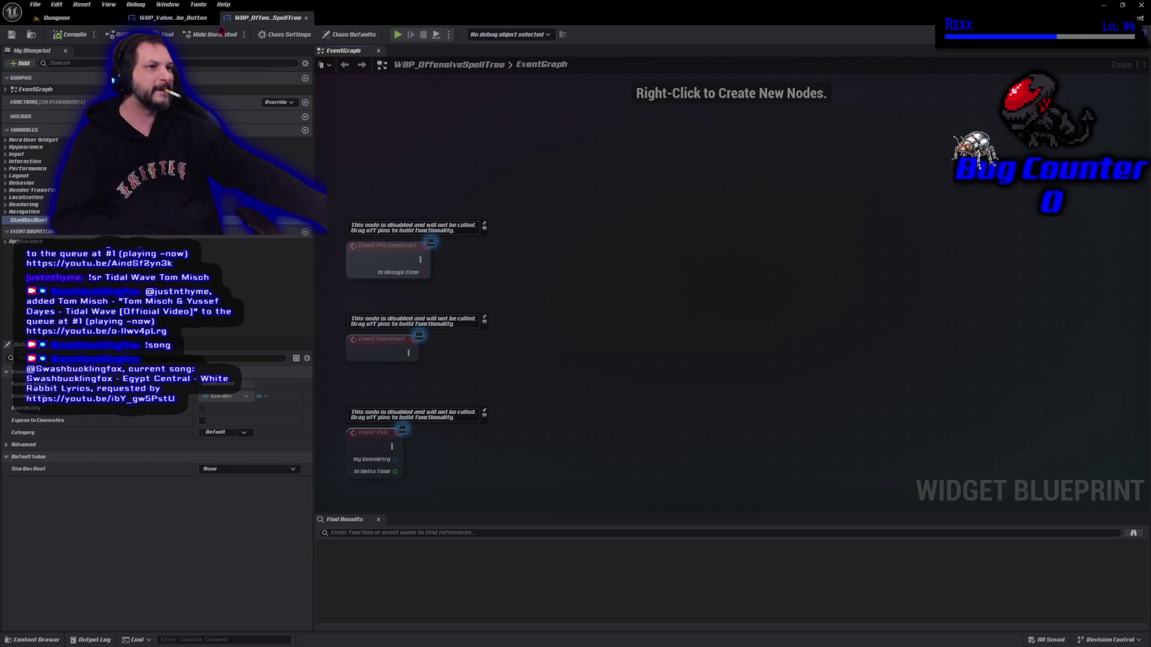
{"action": "left_click", "coordinate": [180, 18]}
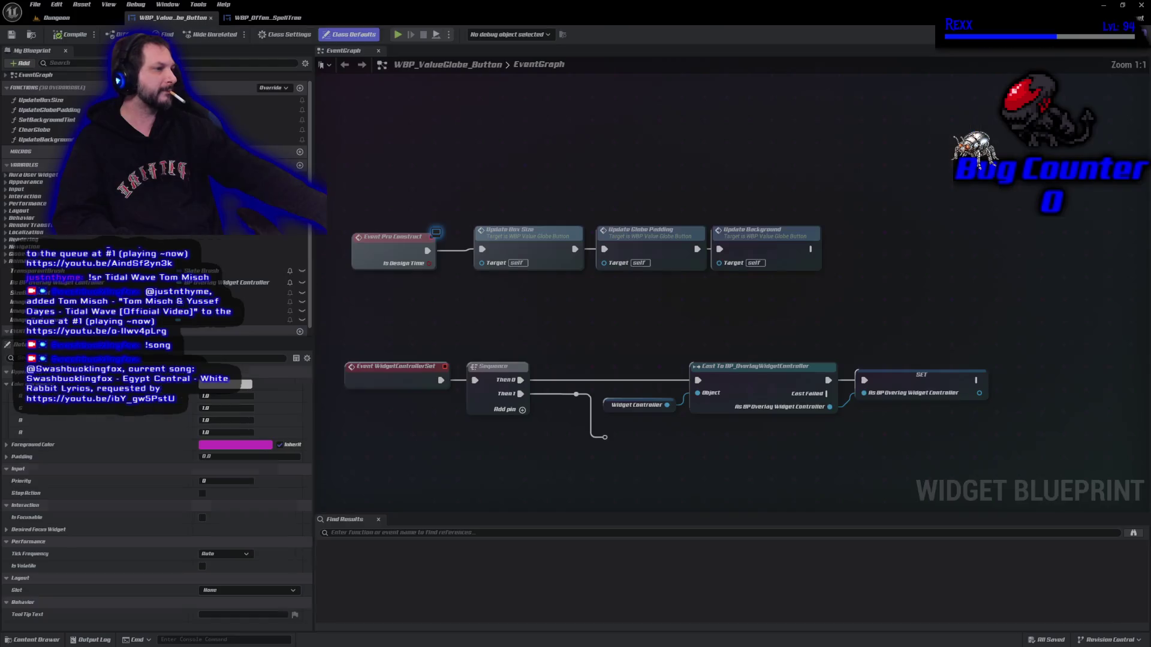
- Paste the Update Box Size node into the spell tree and create a matching UpdateBoxSize function
{"action": "right_click", "coordinate": [525, 247]}
{"action": "key", "text": "Escape"}
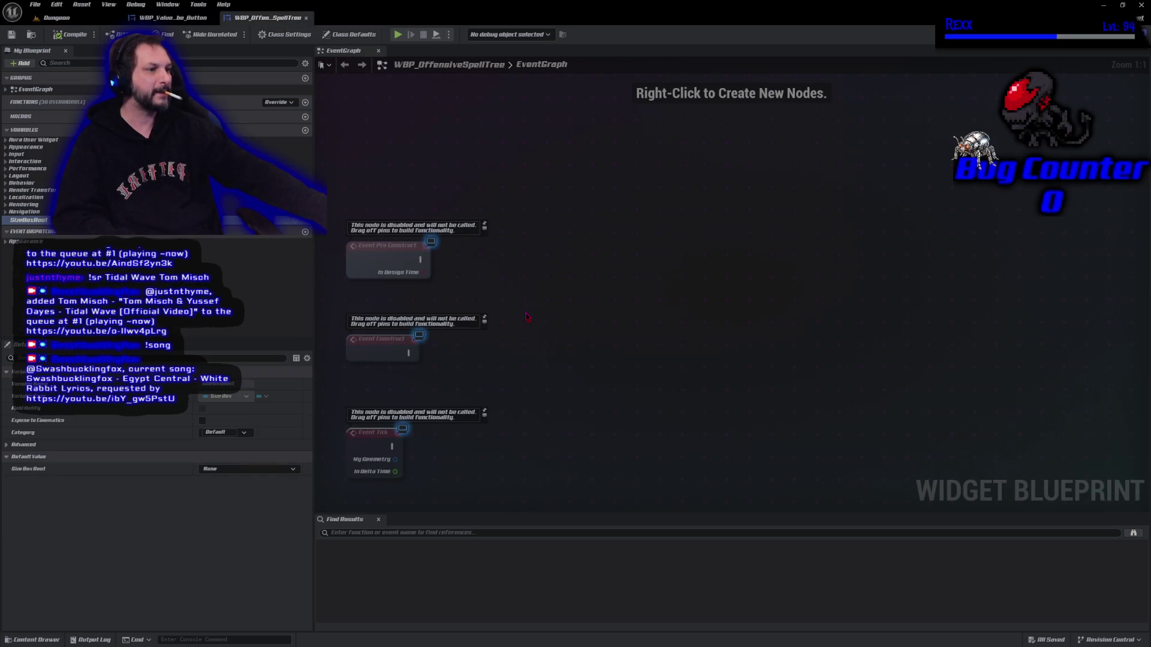
{"action": "key", "text": "ctrl+v"}
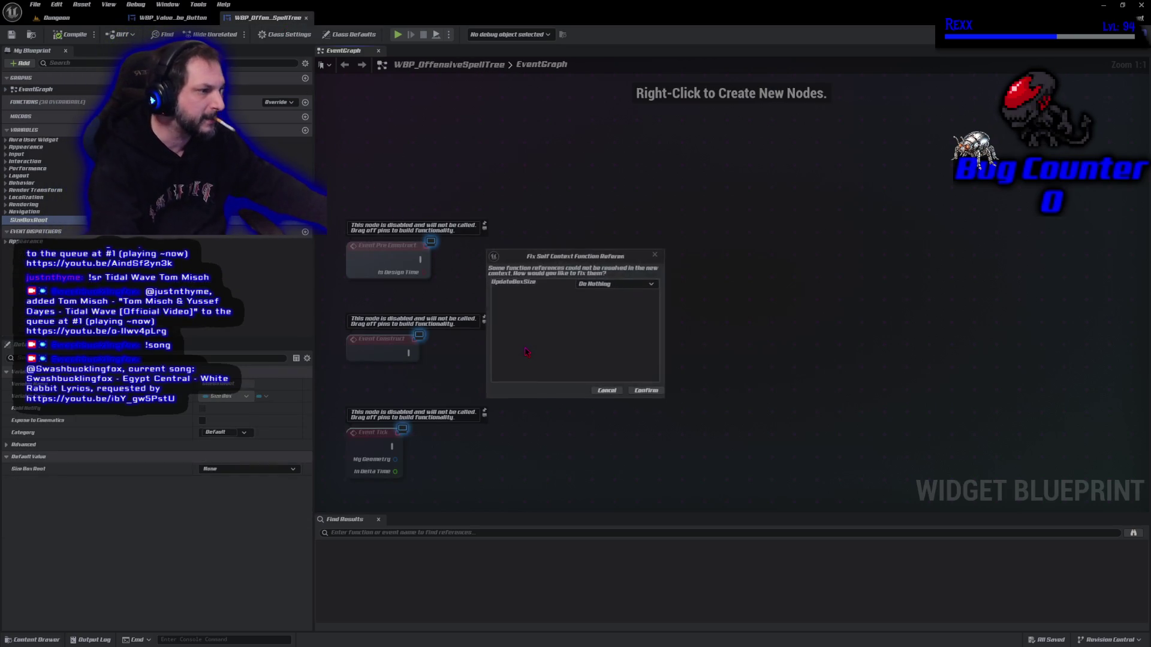
{"action": "left_click", "coordinate": [603, 284]}
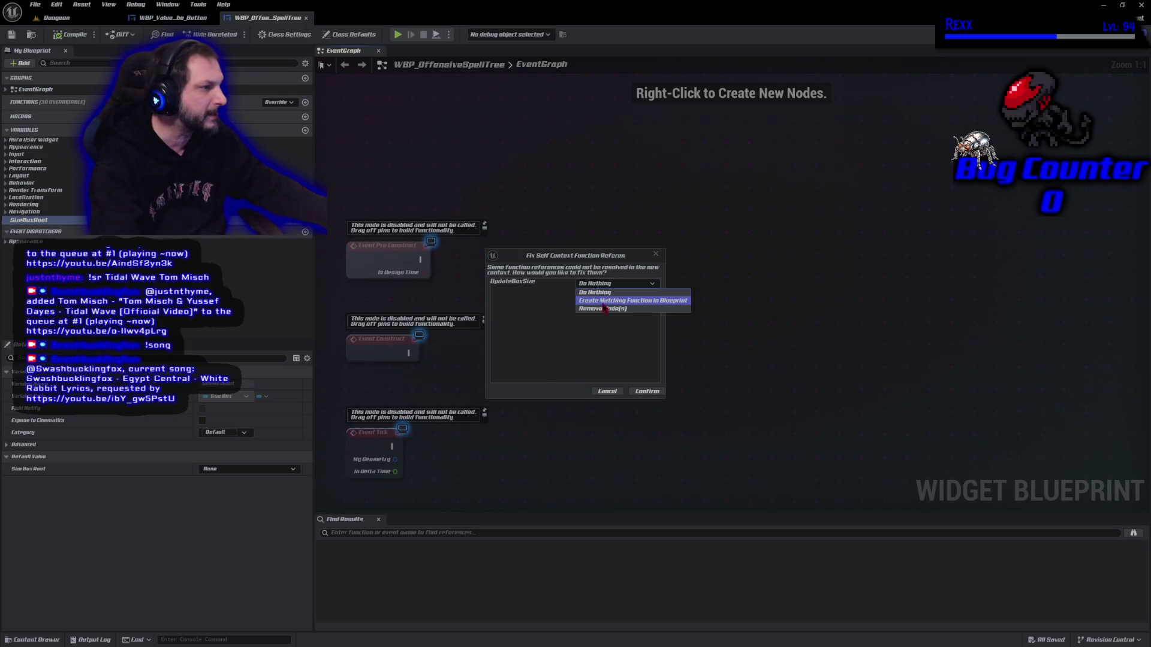
{"action": "left_click", "coordinate": [605, 306]}
{"action": "left_click", "coordinate": [645, 391]}
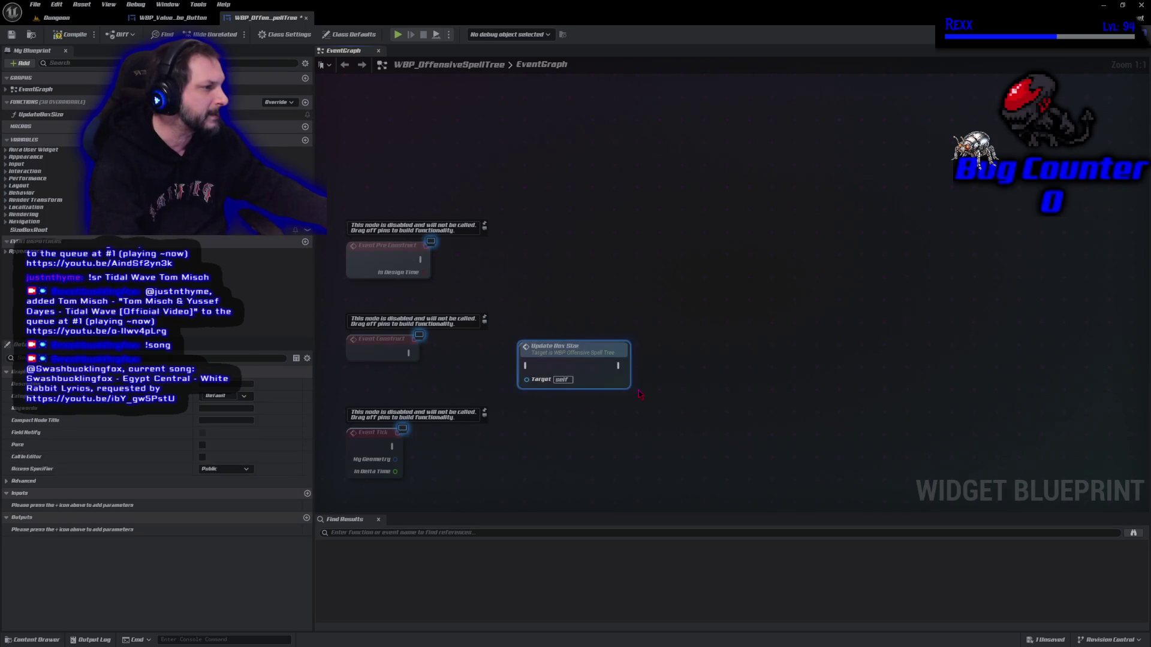
{"action": "double_click", "coordinate": [577, 368]}
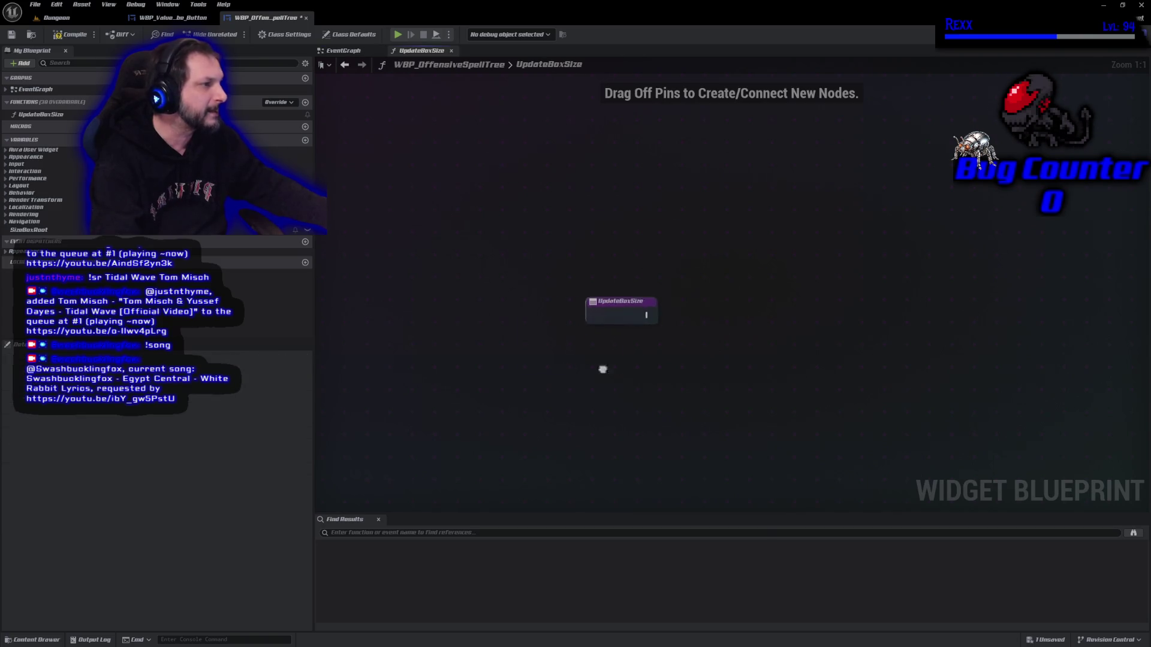
- Copy the width and height override nodes from WBP_ValueGlobe_Button into UpdateBoxSize and wire the entry
{"action": "left_click", "coordinate": [174, 18]}
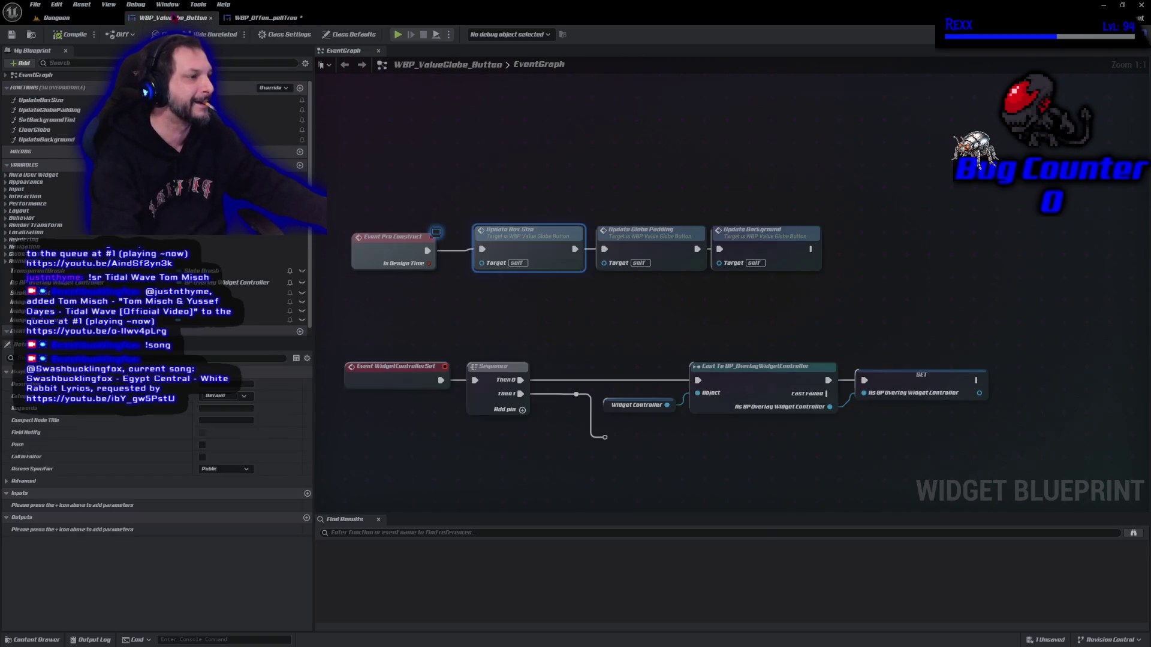
{"action": "double_click", "coordinate": [518, 245]}
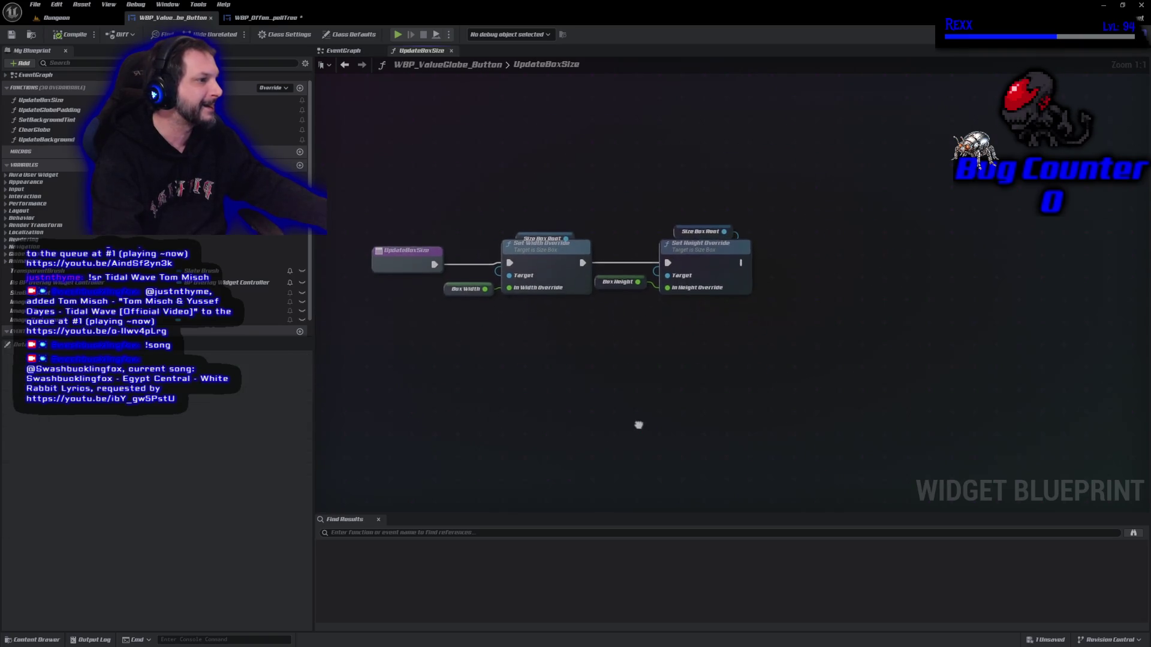
{"action": "mouse_move", "coordinate": [478, 361]}
{"action": "left_mouse_down"}
{"action": "mouse_move", "coordinate": [739, 239]}
{"action": "mouse_move", "coordinate": [744, 216]}
{"action": "left_mouse_up"}
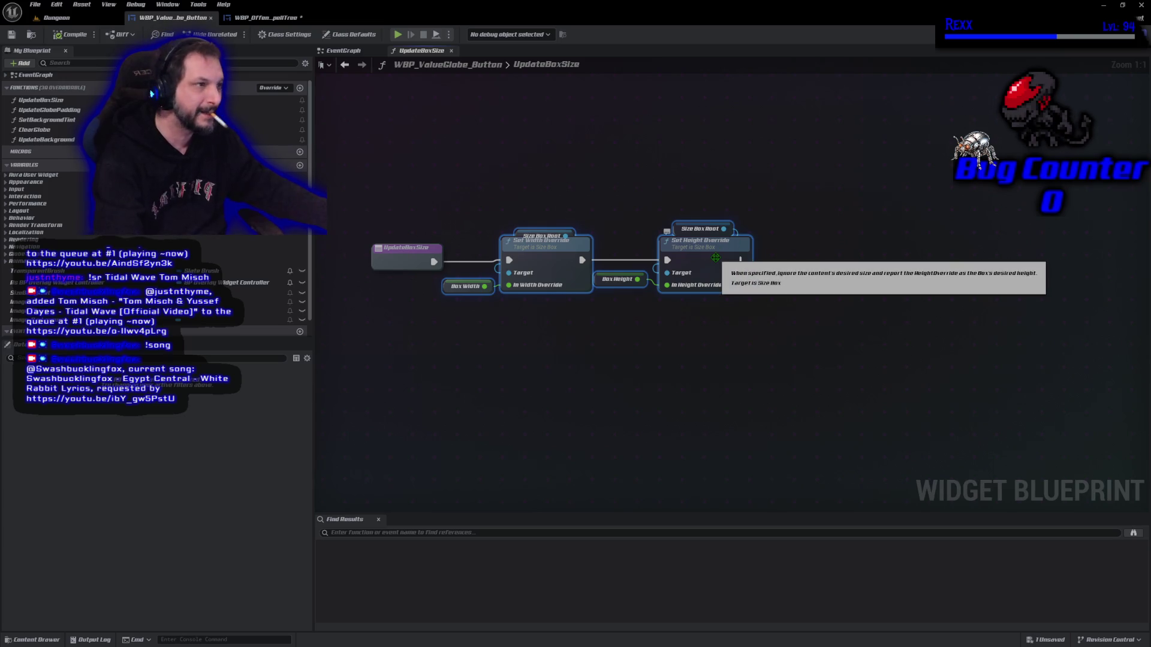
{"action": "left_click", "coordinate": [292, 22]}
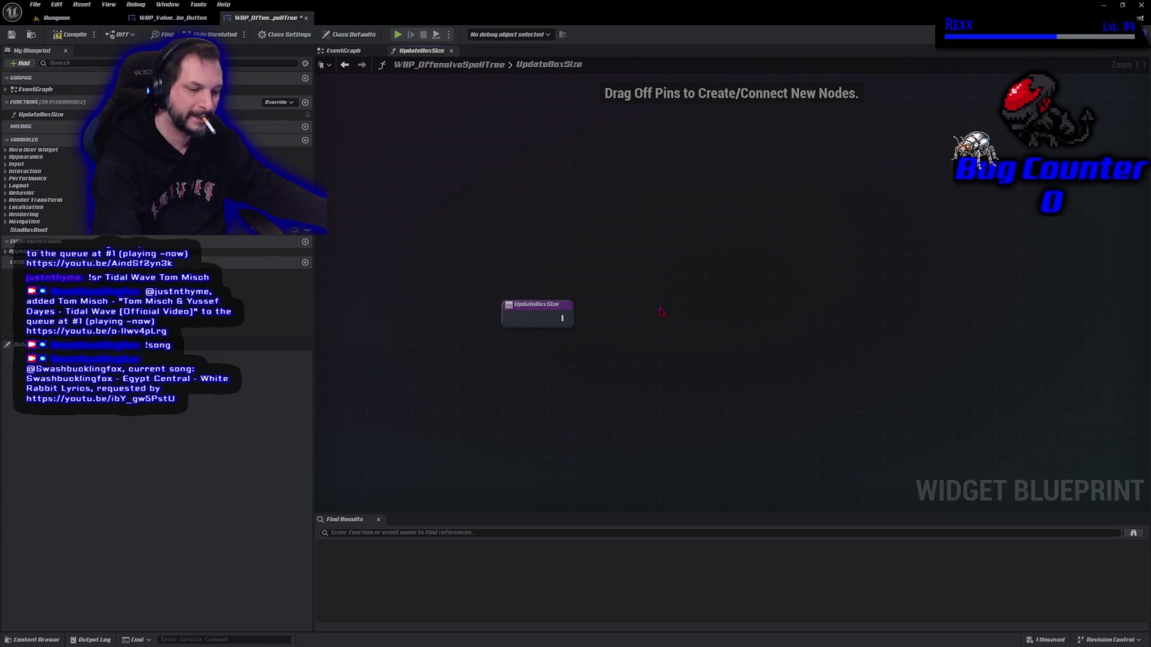
{"action": "key", "text": "ctrl+v"}
{"action": "left_click_drag", "start_coordinate": [566, 316], "coordinate": [602, 316]}
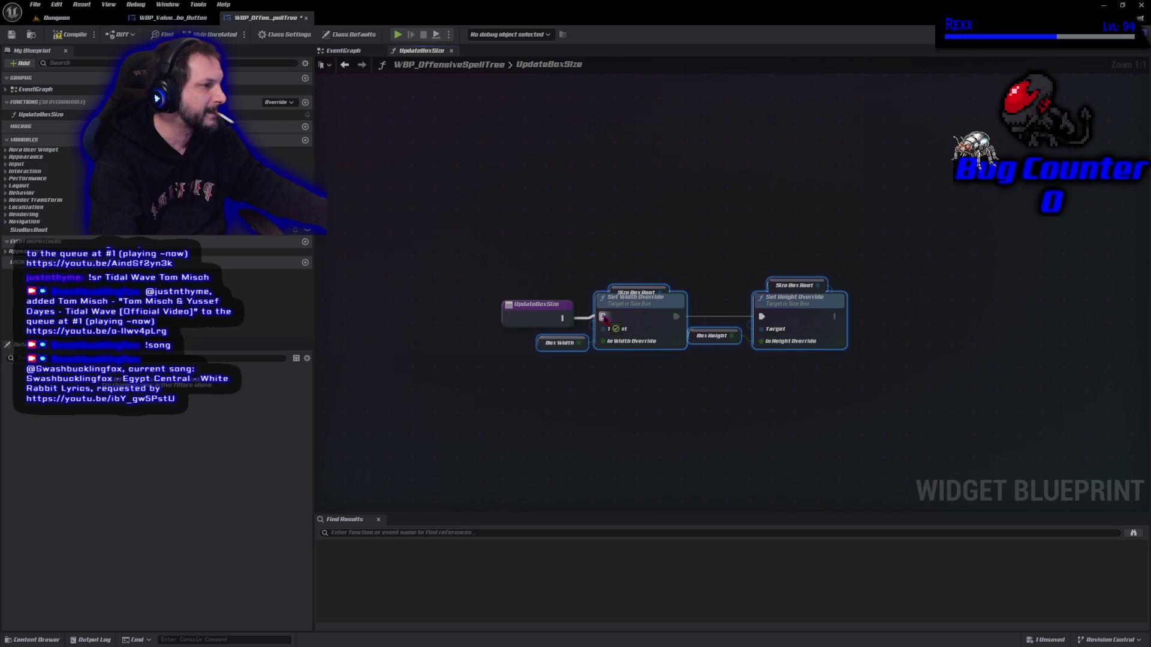
- Create BoxWidth and BoxHeight variables, retarget both getters to SizeBoxRoot, and save
{"action": "right_click", "coordinate": [542, 345]}
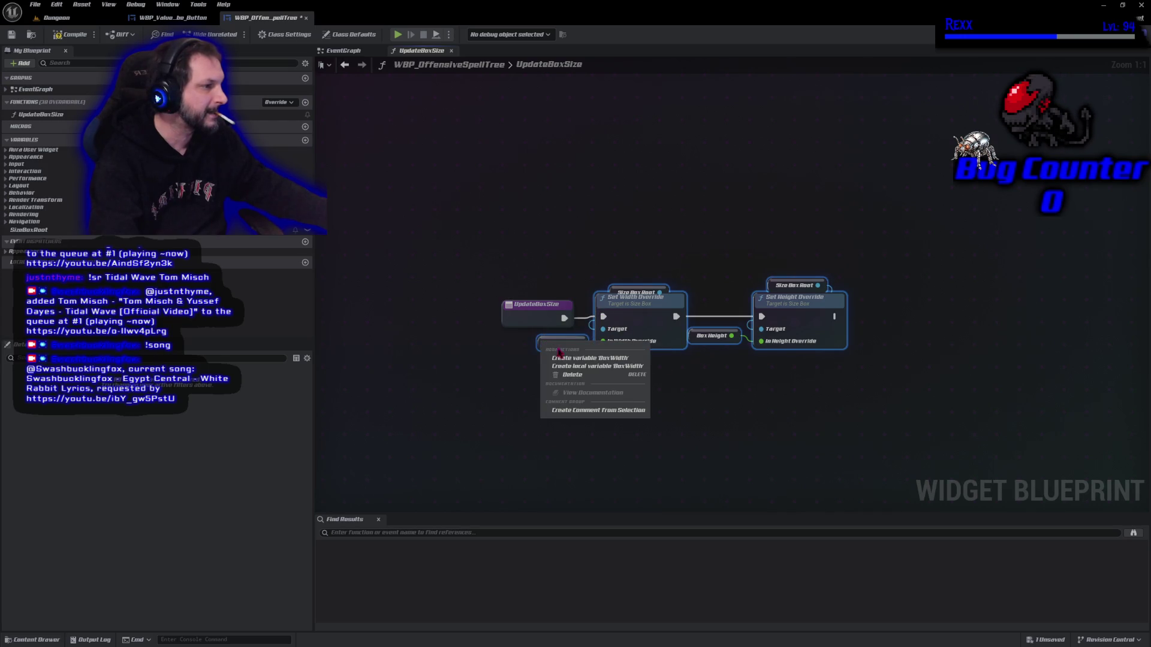
{"action": "left_click", "coordinate": [590, 358]}
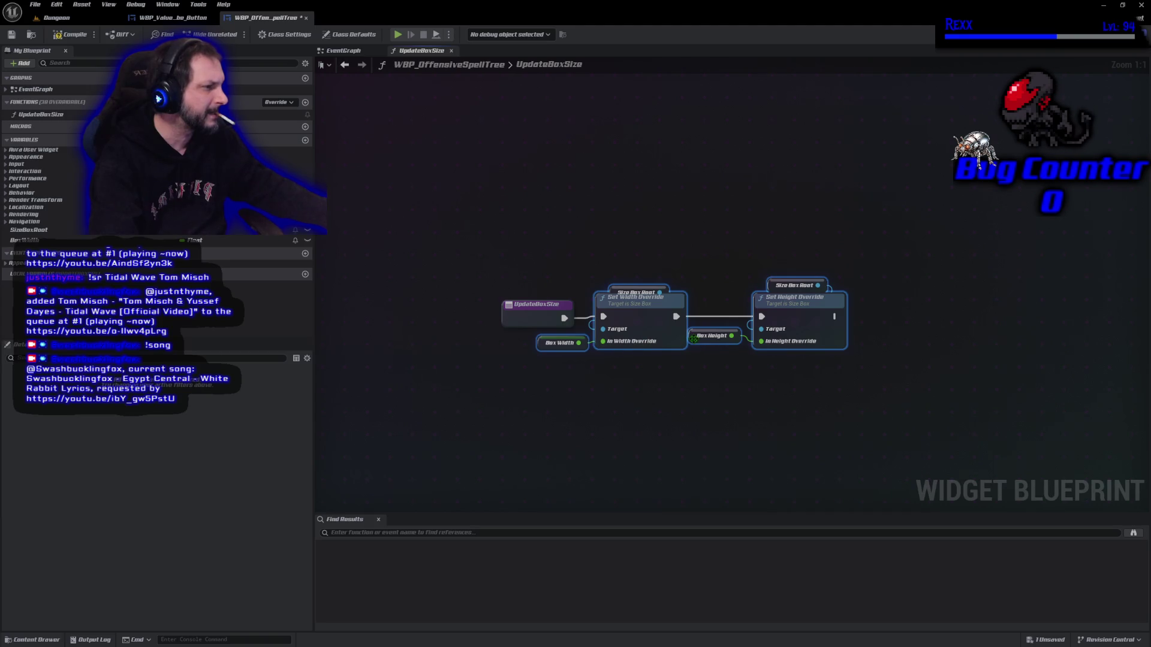
{"action": "right_click", "coordinate": [694, 338]}
{"action": "left_click", "coordinate": [710, 359]}
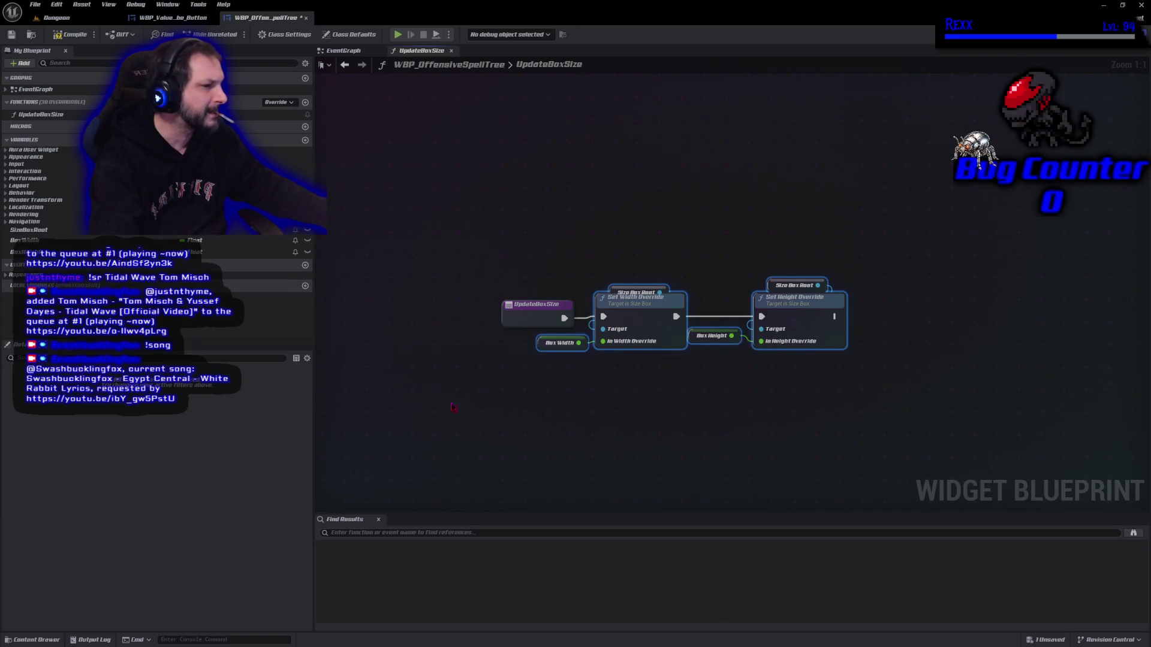
{"action": "left_click_drag", "start_coordinate": [29, 229], "coordinate": [618, 292]}
{"action": "left_click", "coordinate": [30, 230]}
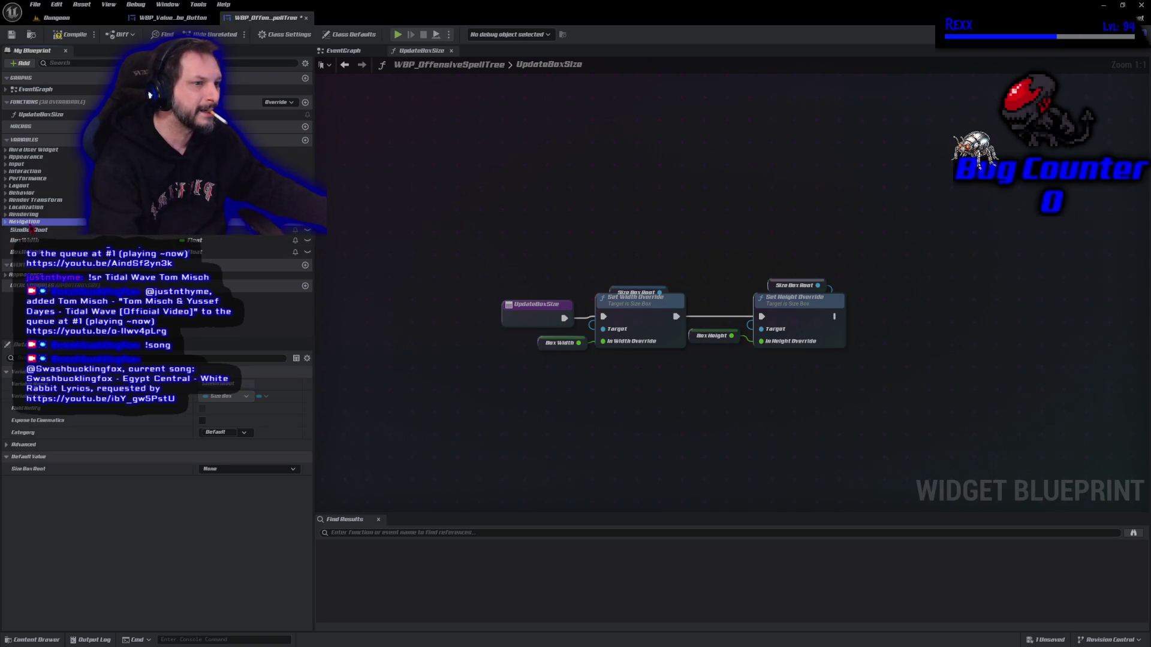
{"action": "left_click_drag", "start_coordinate": [30, 232], "coordinate": [774, 283]}
{"action": "key", "text": "ctrl+s"}
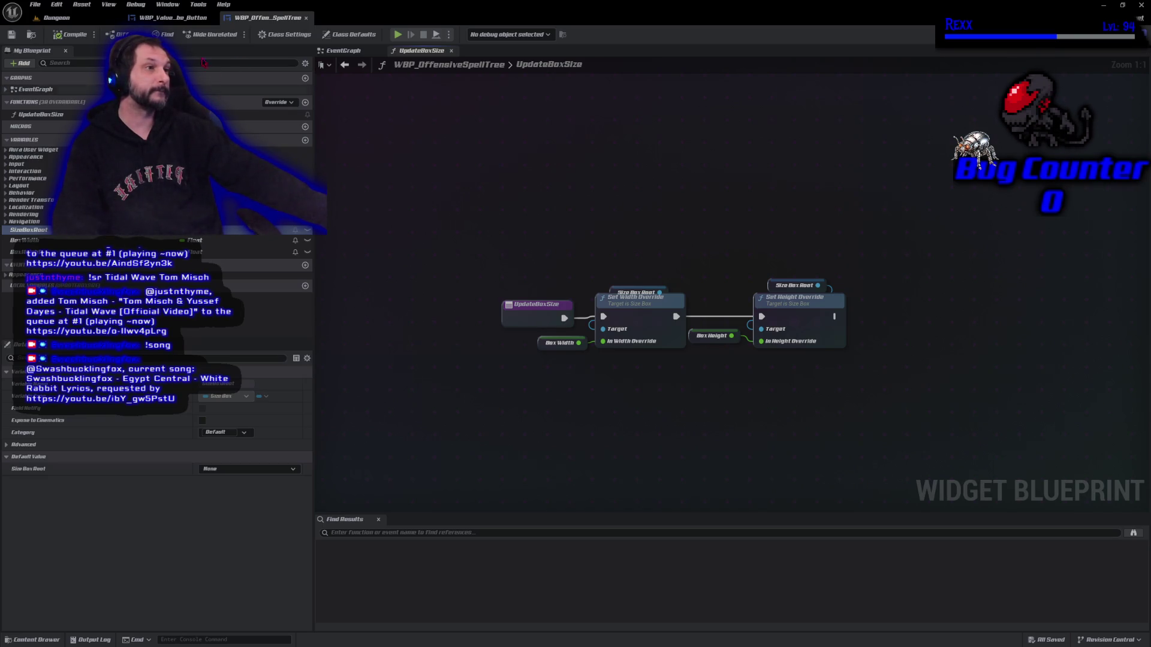
{"action": "left_click", "coordinate": [1118, 34]}
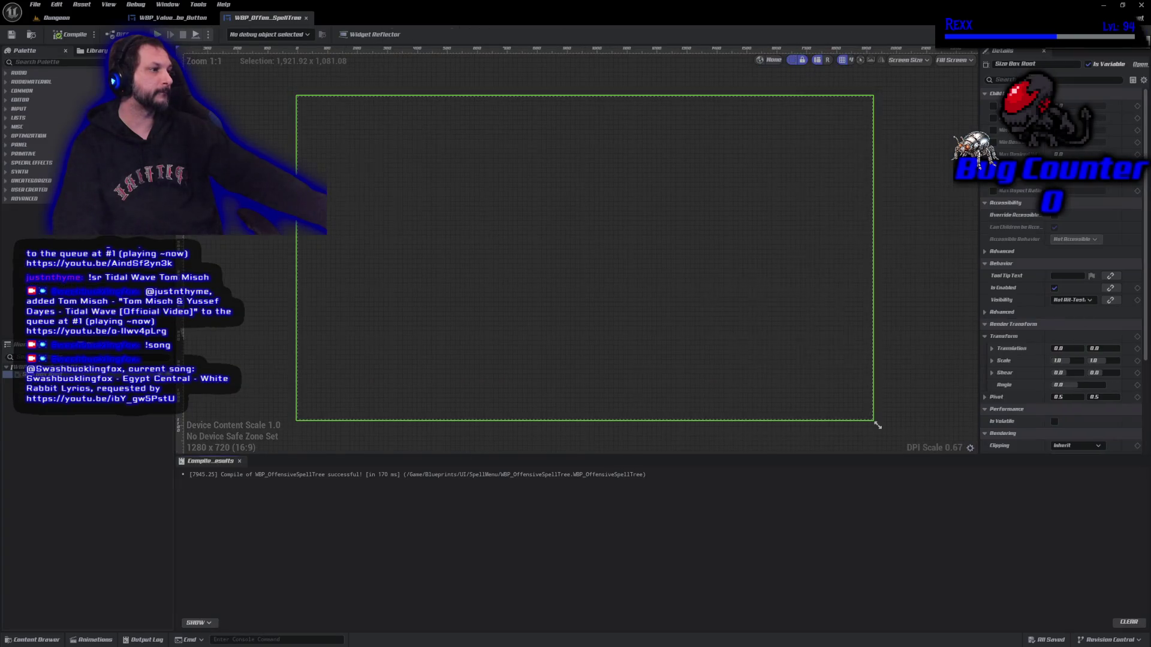
{"action": "left_click", "coordinate": [1137, 35]}
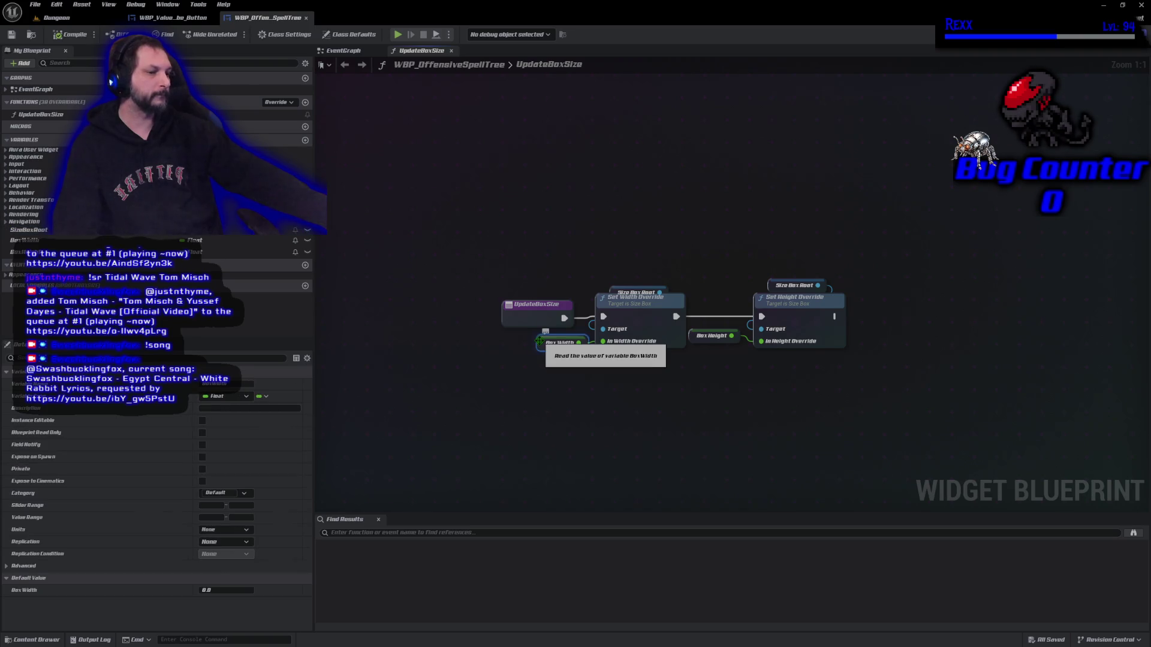
{"action": "left_click", "coordinate": [693, 336]}
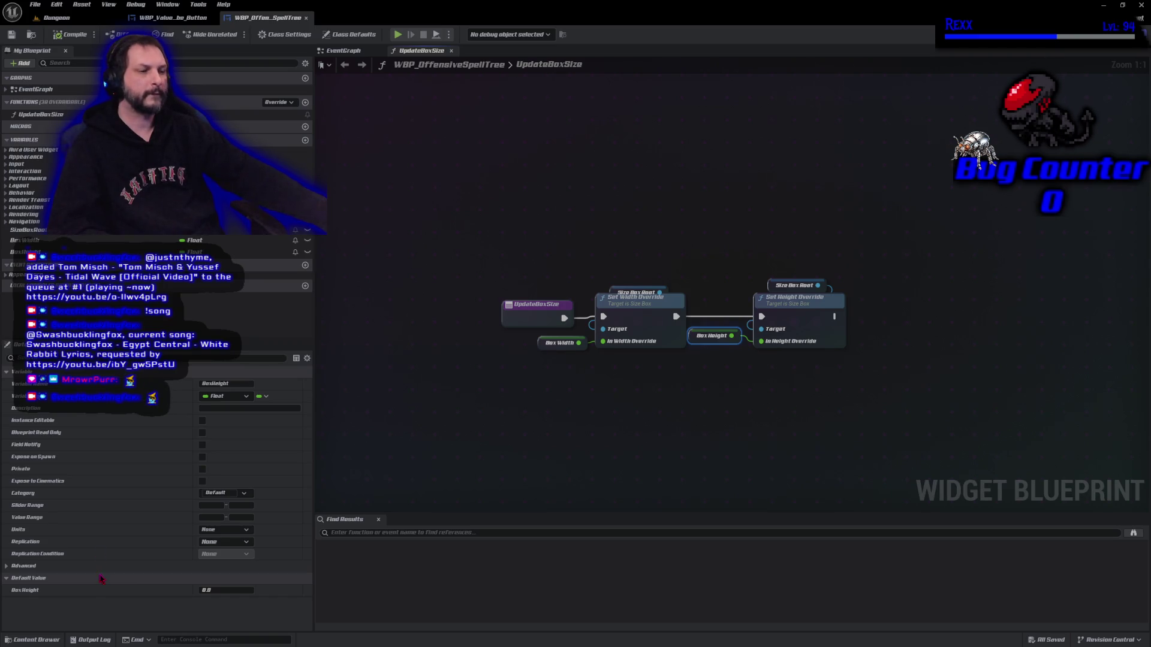
- Set the BoxHeight default value to 350 and compile
{"action": "left_click", "coordinate": [212, 591]}
{"action": "type", "text": "350"}
{"action": "key", "text": "Return"}
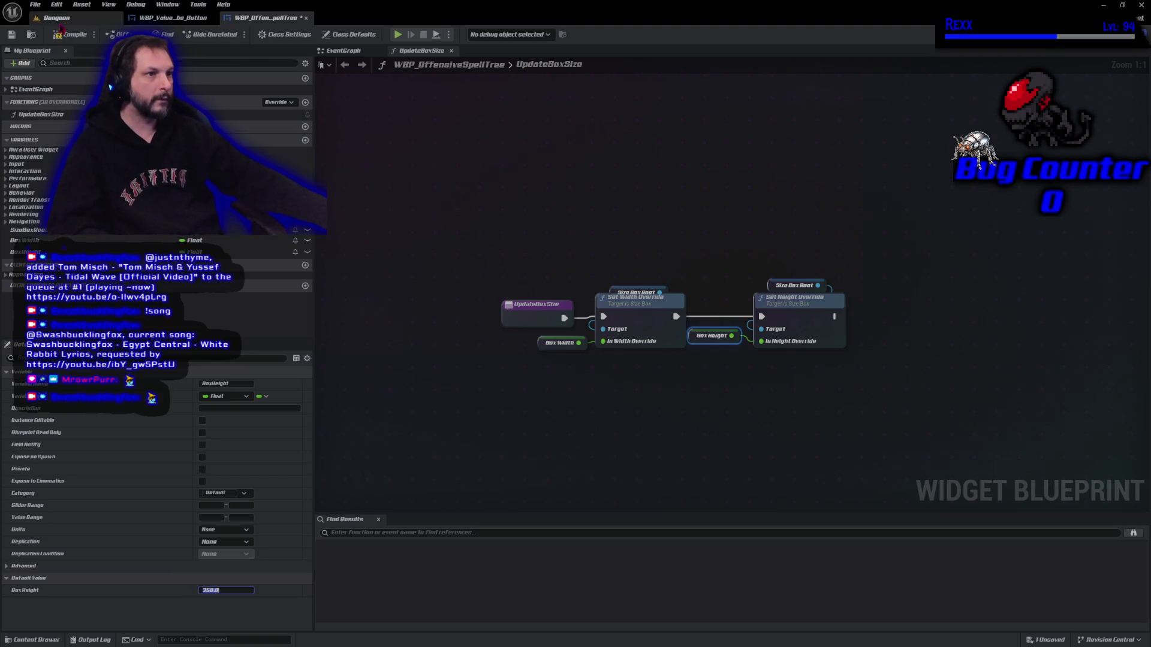
{"action": "left_click", "coordinate": [67, 34]}
- Set the BoxWidth default value to 525, compile, and save the blueprint
{"action": "left_click", "coordinate": [541, 345]}
{"action": "left_click", "coordinate": [237, 591]}
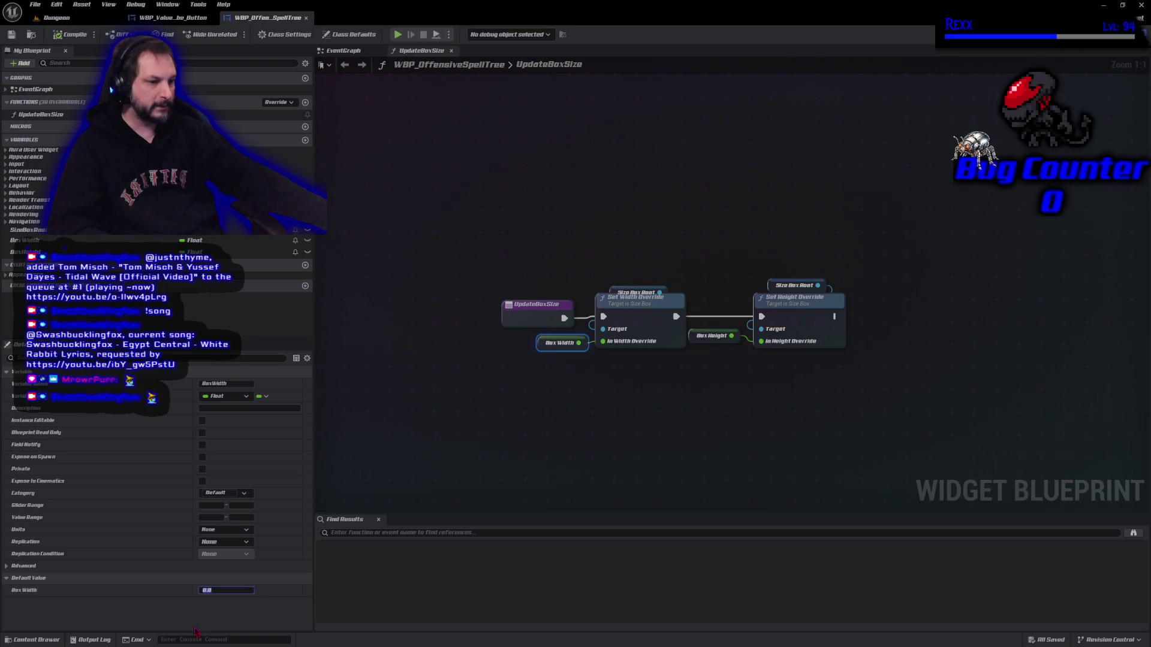
{"action": "type", "text": "525"}
{"action": "key", "text": "Return"}
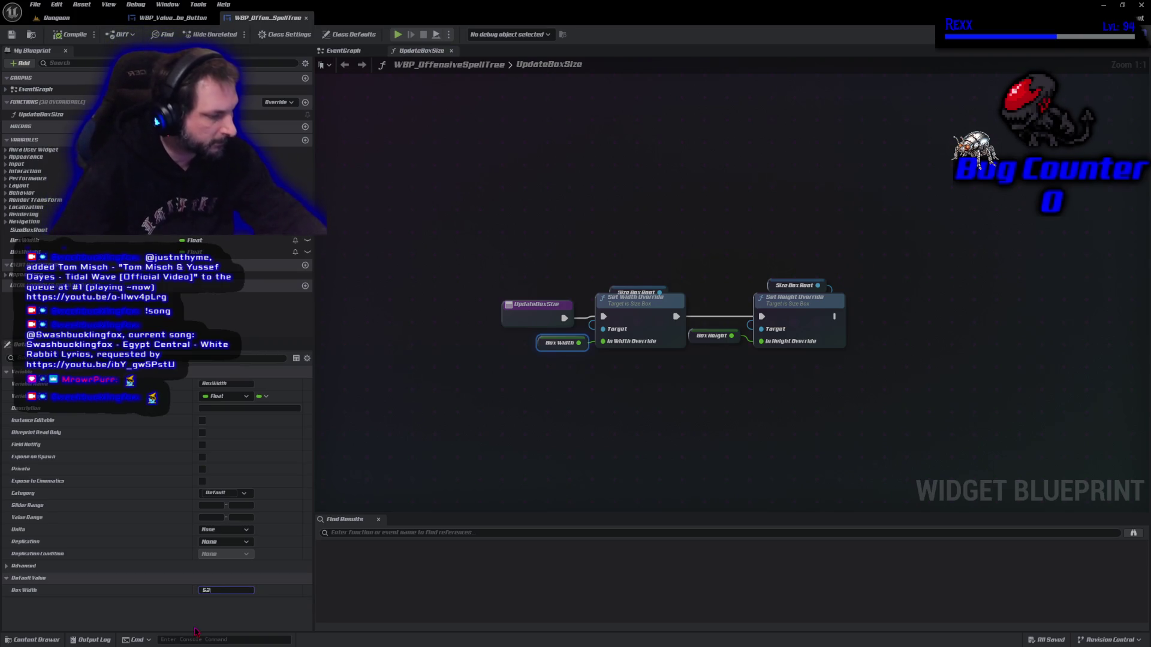
{"action": "left_click", "coordinate": [71, 34]}
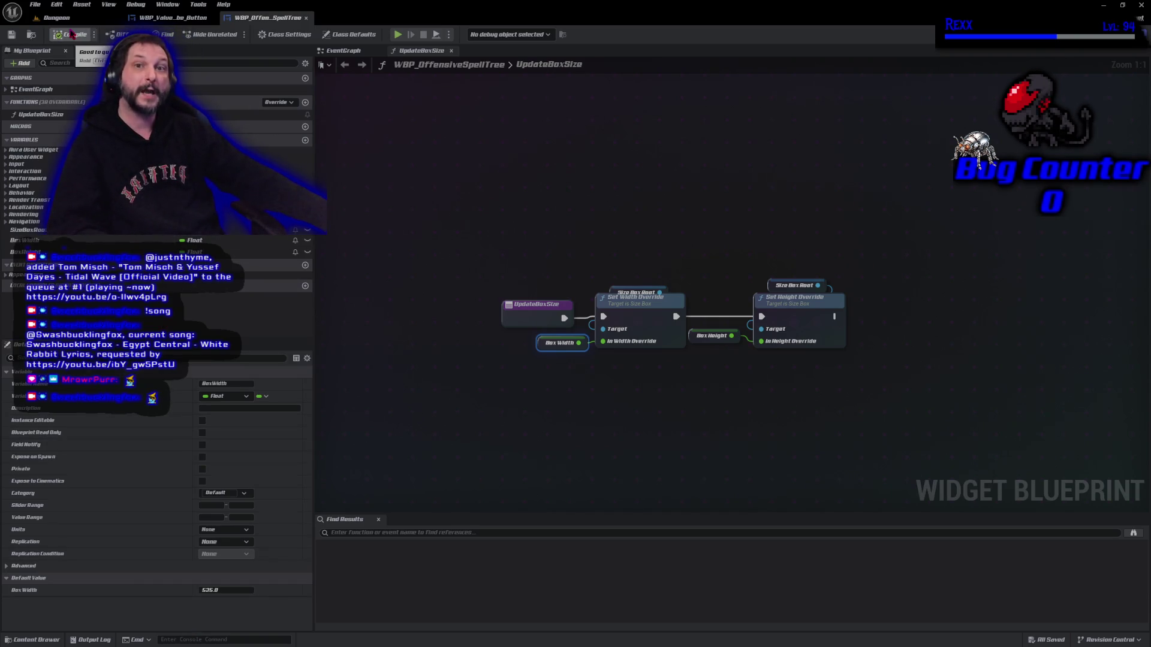
{"action": "left_click", "coordinate": [34, 4]}
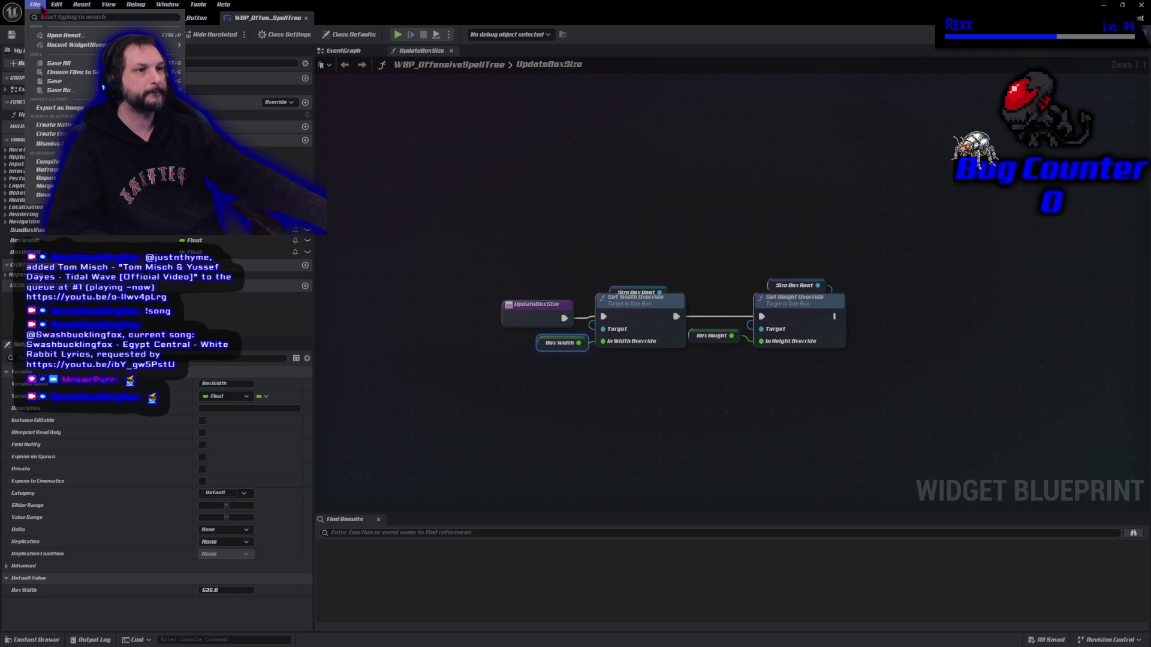
{"action": "left_click", "coordinate": [66, 62]}
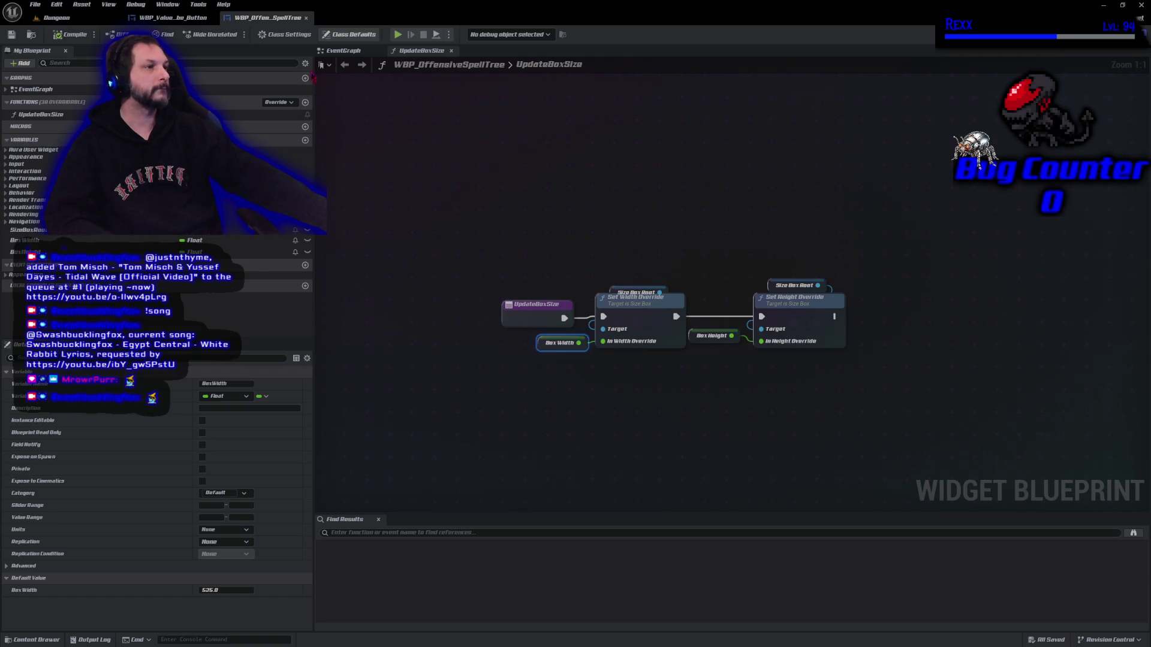
- Connect Event Construct's exec pin to Update Box Size in the EventGraph, compile, and reopen UpdateBoxSize
{"action": "left_click", "coordinate": [343, 51]}
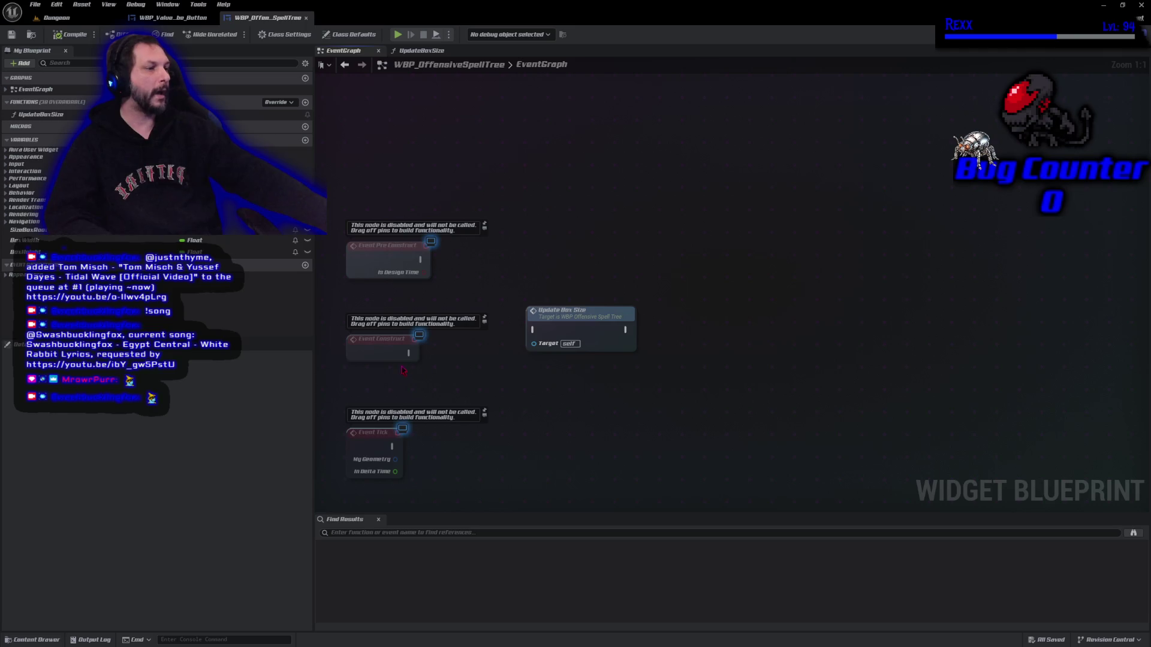
{"action": "mouse_move", "coordinate": [410, 353]}
{"action": "left_mouse_down"}
{"action": "mouse_move", "coordinate": [534, 329]}
{"action": "mouse_move", "coordinate": [520, 346]}
{"action": "mouse_move", "coordinate": [503, 344]}
{"action": "left_mouse_up"}
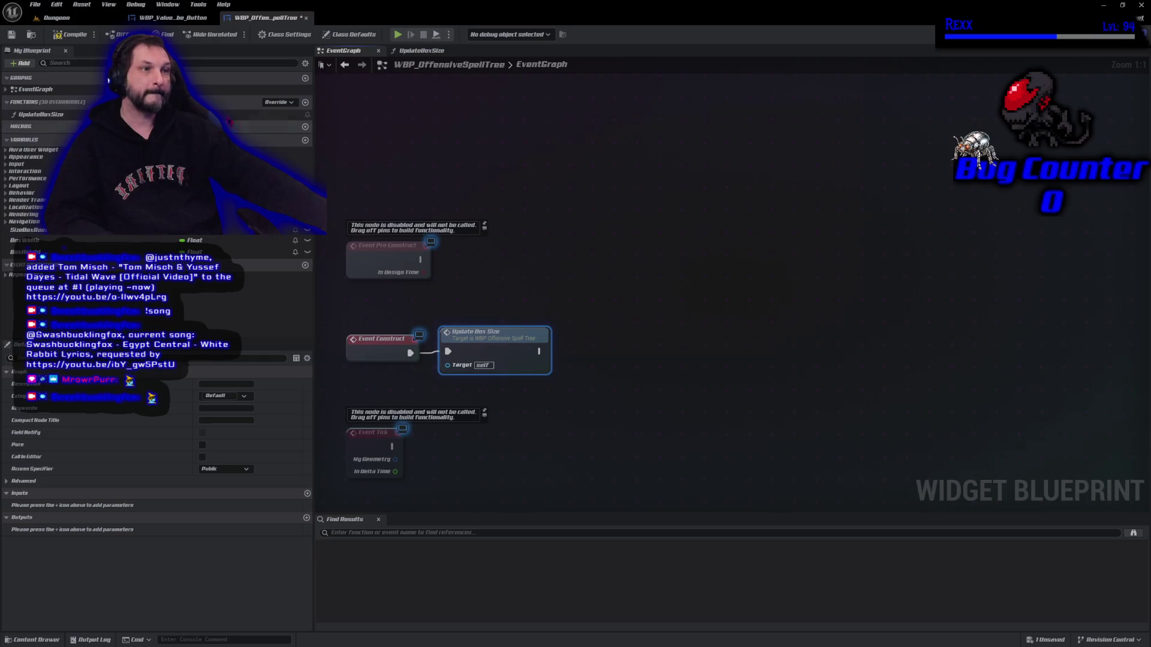
{"action": "left_click", "coordinate": [69, 34]}
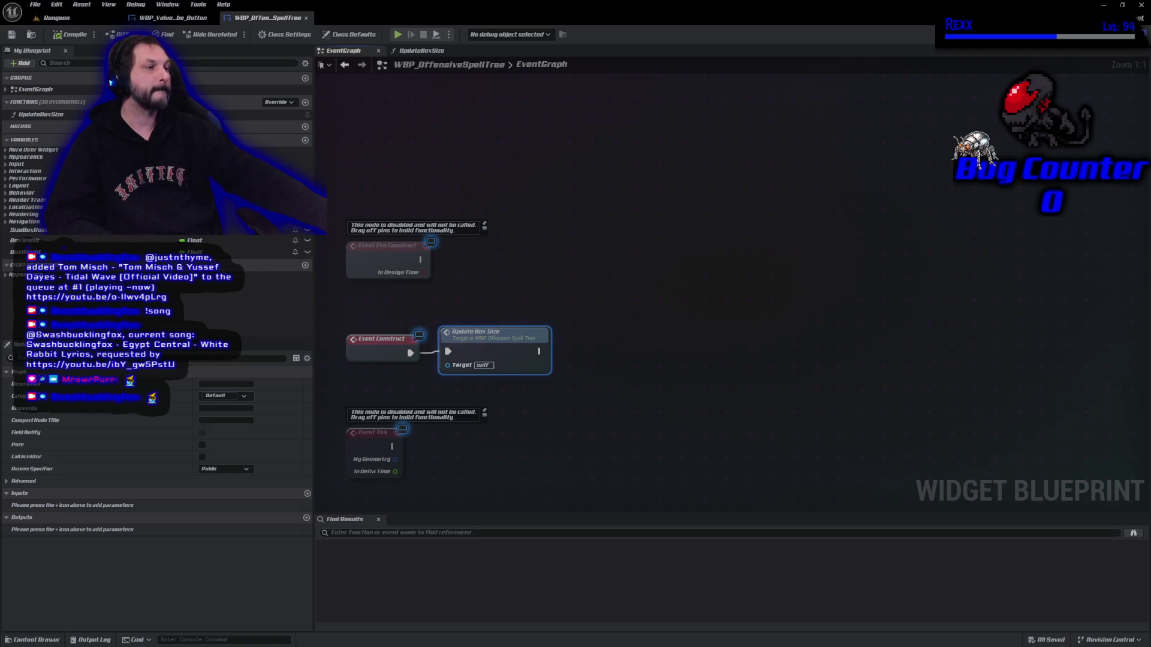
{"action": "double_click", "coordinate": [497, 355]}
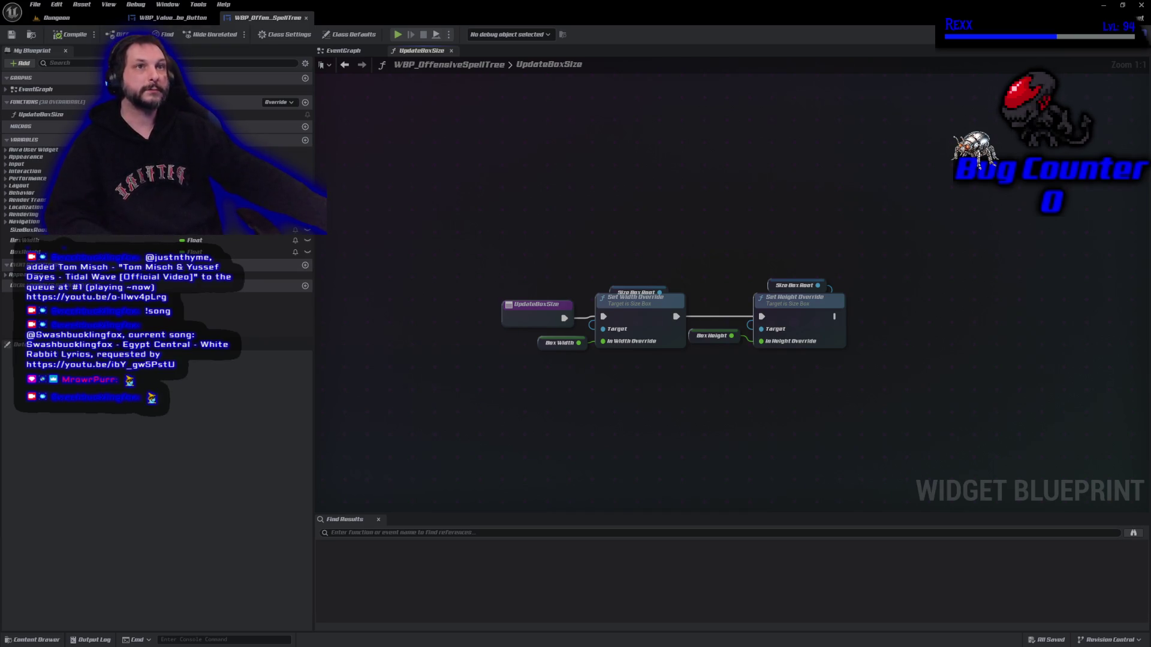
- Put the BoxWidth variable in a new SpellTreeProperties category
{"action": "left_click", "coordinate": [547, 346]}
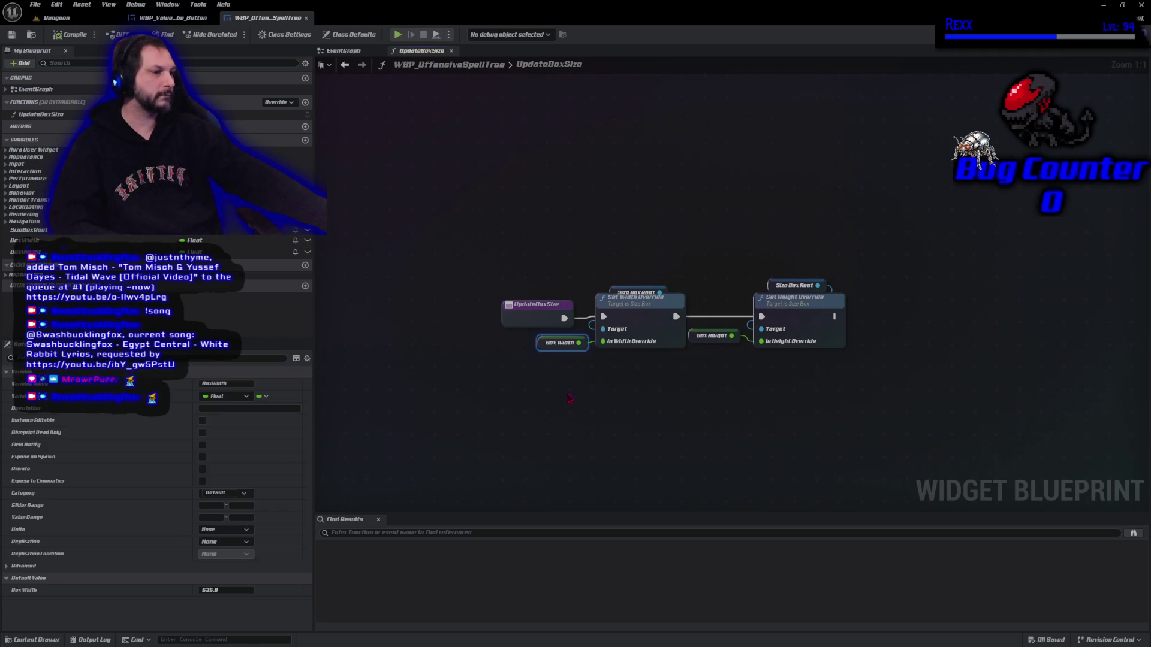
{"action": "left_click", "coordinate": [694, 349]}
{"action": "left_click", "coordinate": [538, 348]}
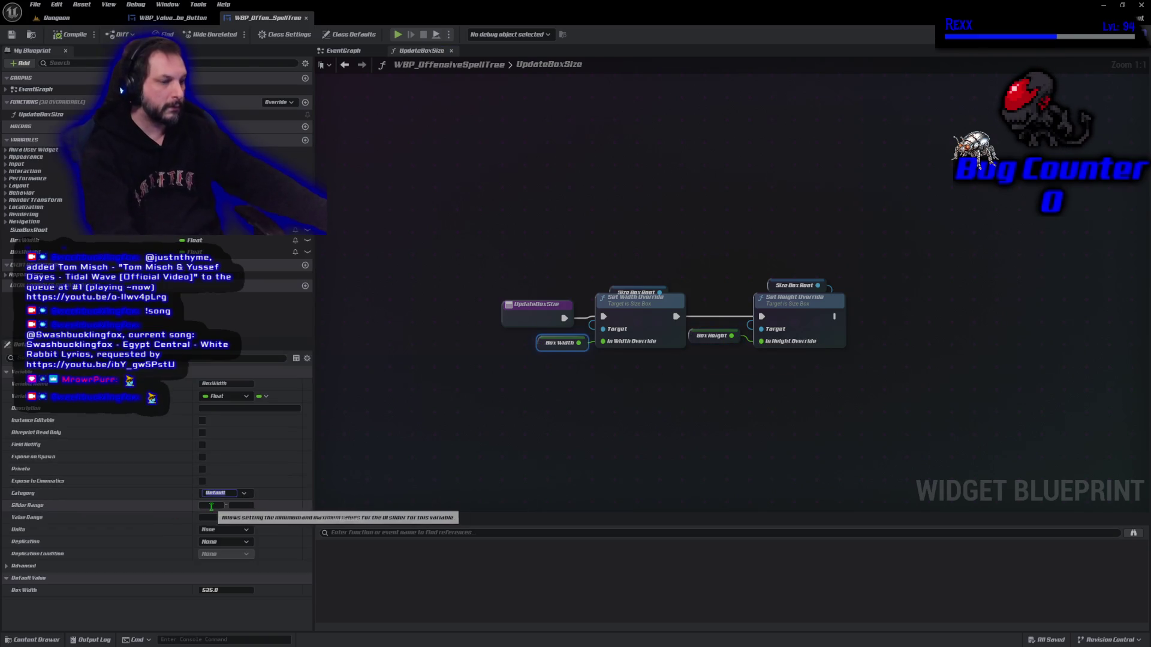
{"action": "type", "text": "Spell"}
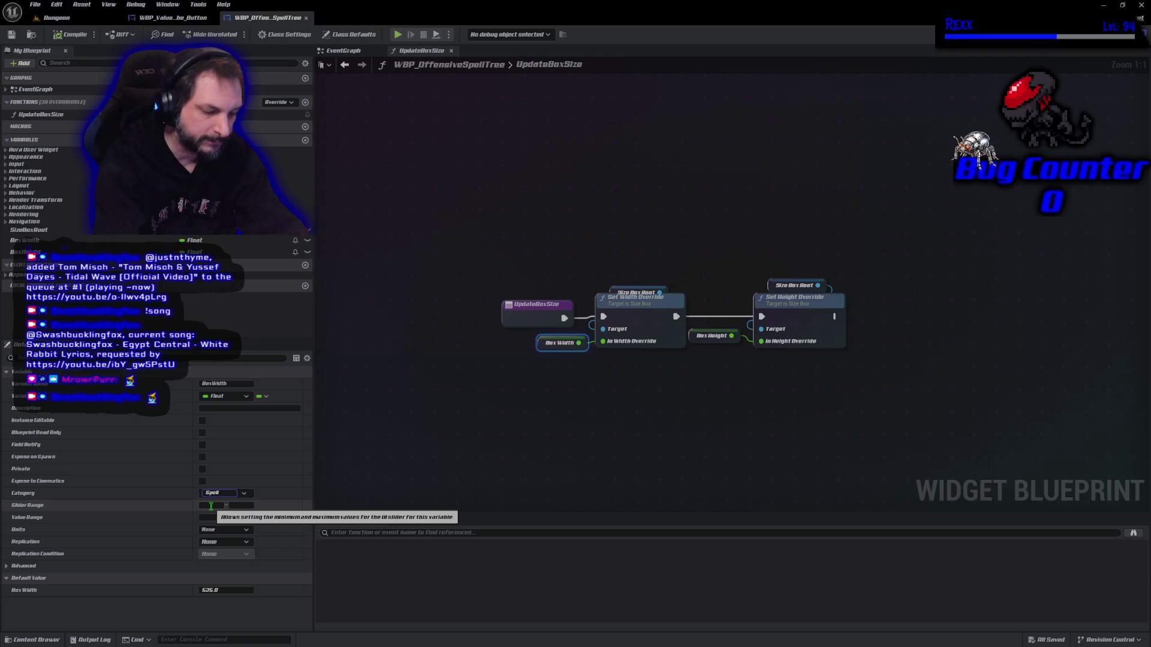
{"action": "type", "text": "TreeProperties"}
{"action": "key", "text": "Return"}
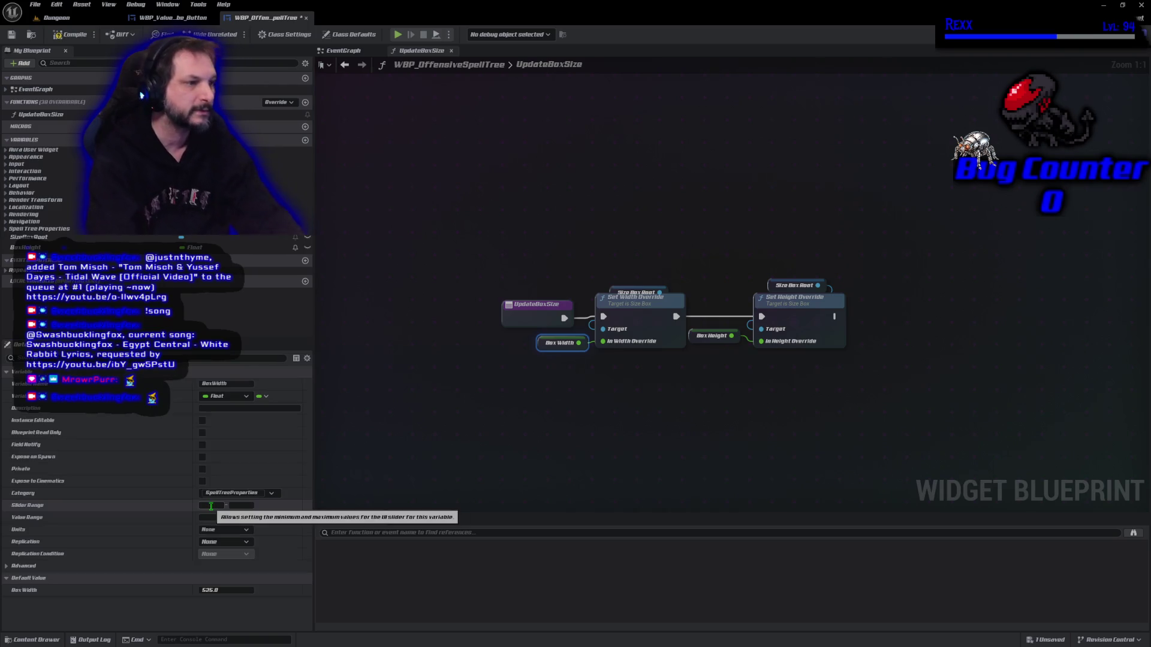
- Put BoxHeight in the same SpellTreeProperties category, compile, and switch to the Designer
{"action": "left_click", "coordinate": [709, 336]}
{"action": "left_click", "coordinate": [244, 493]}
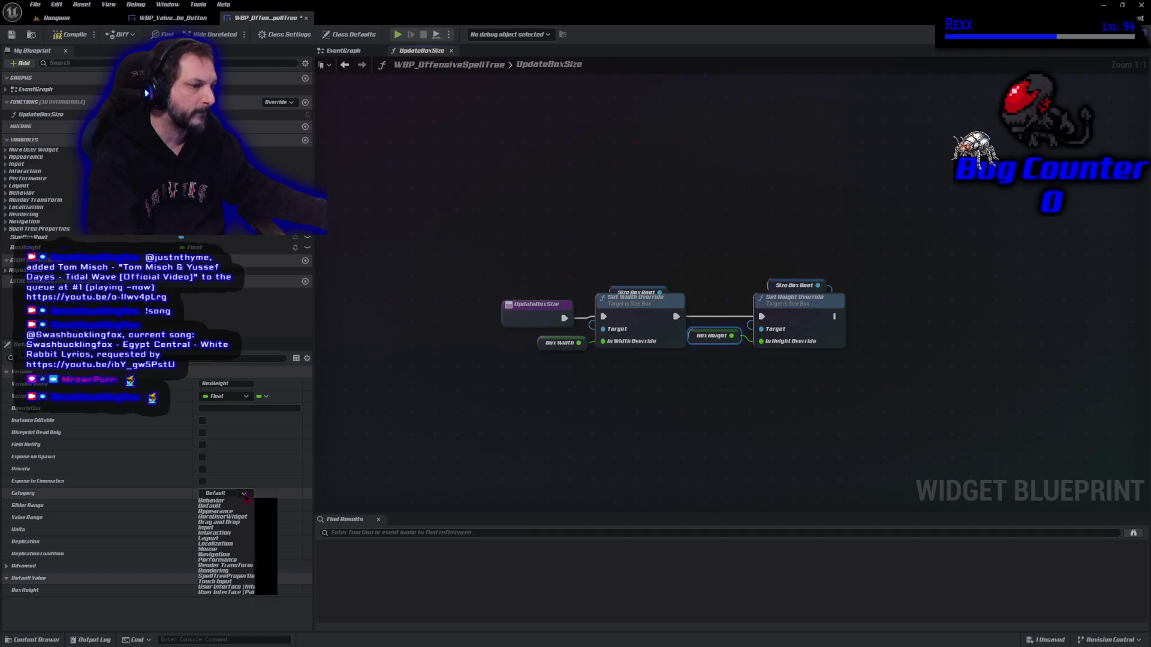
{"action": "left_click", "coordinate": [237, 577]}
{"action": "left_click", "coordinate": [71, 34]}
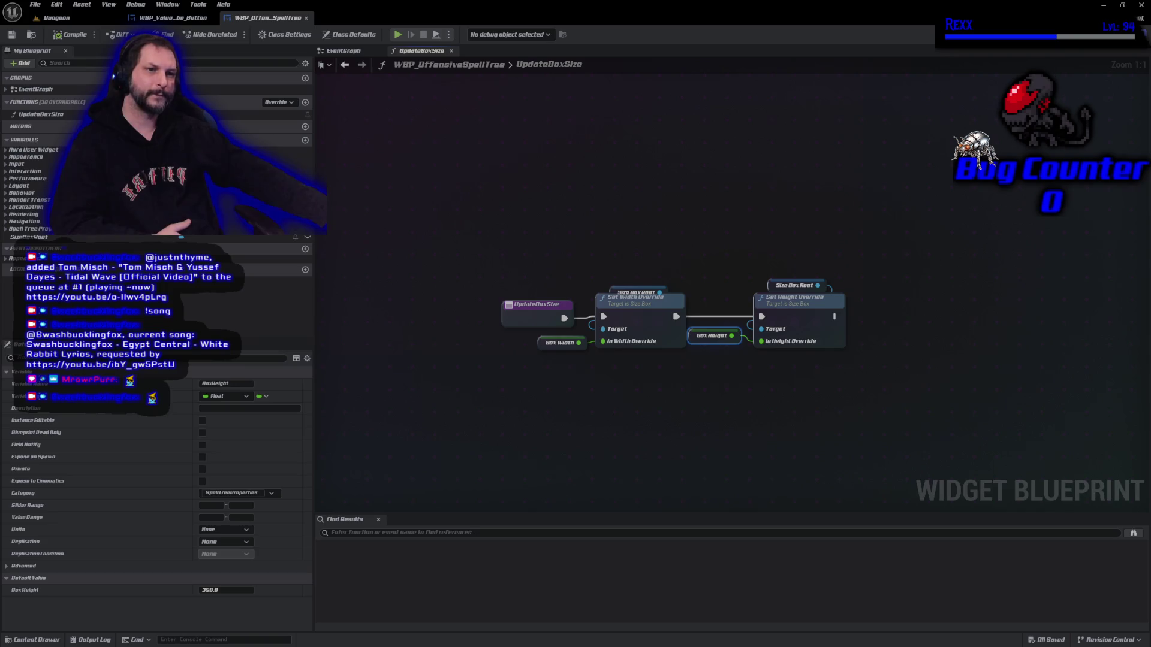
{"action": "left_click", "coordinate": [458, 360]}
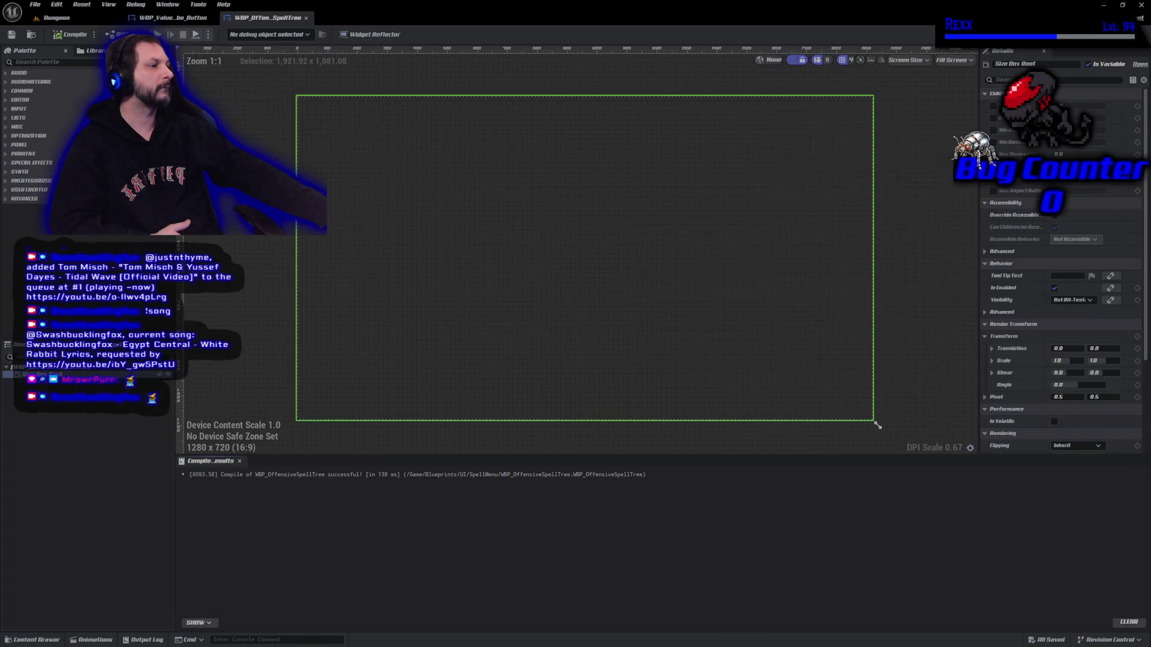
{"action": "left_click", "coordinate": [1115, 34]}
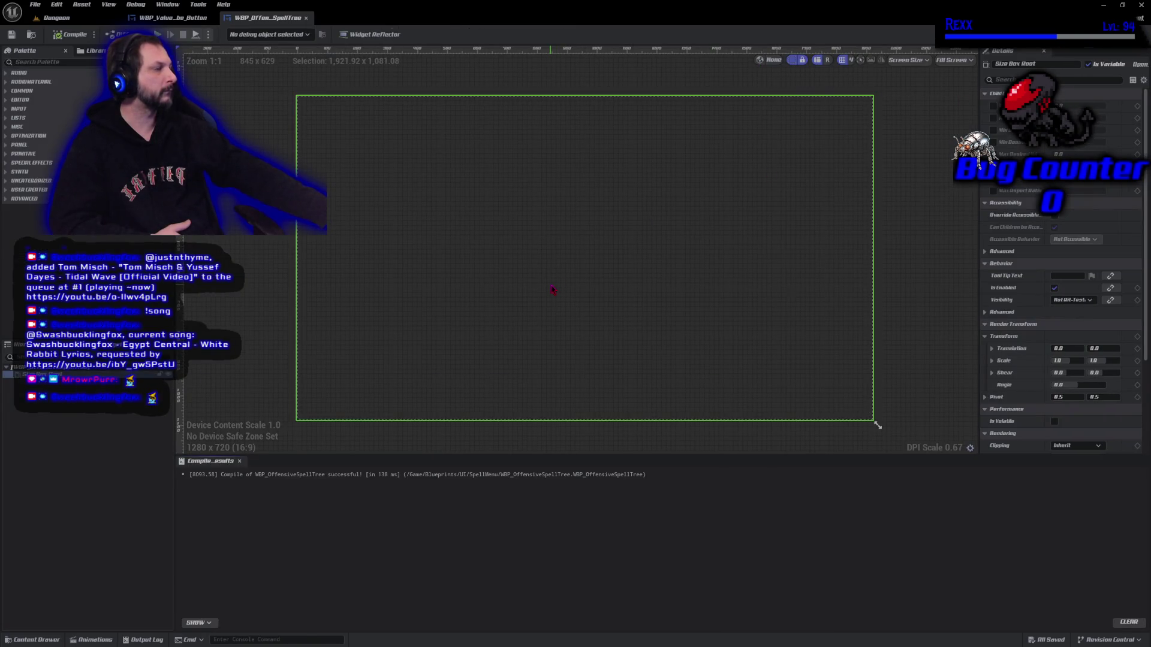
- Enable Size Box Root's first Child Layout option and compile the blueprint twice
{"action": "left_click", "coordinate": [993, 106]}
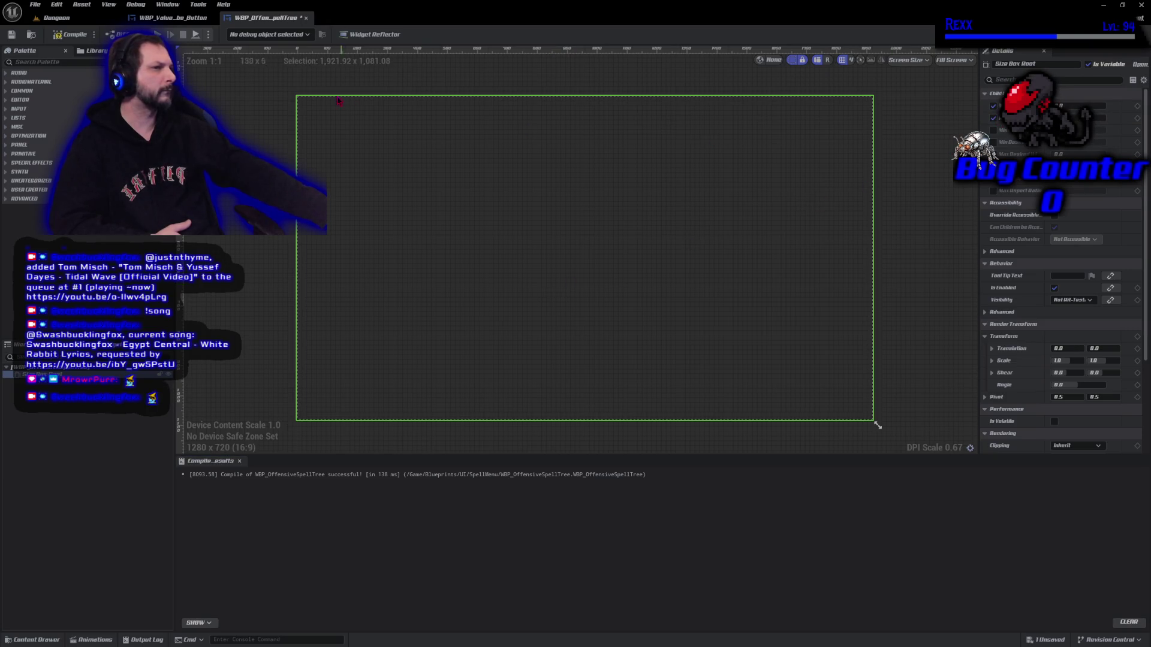
{"action": "left_click", "coordinate": [75, 35]}
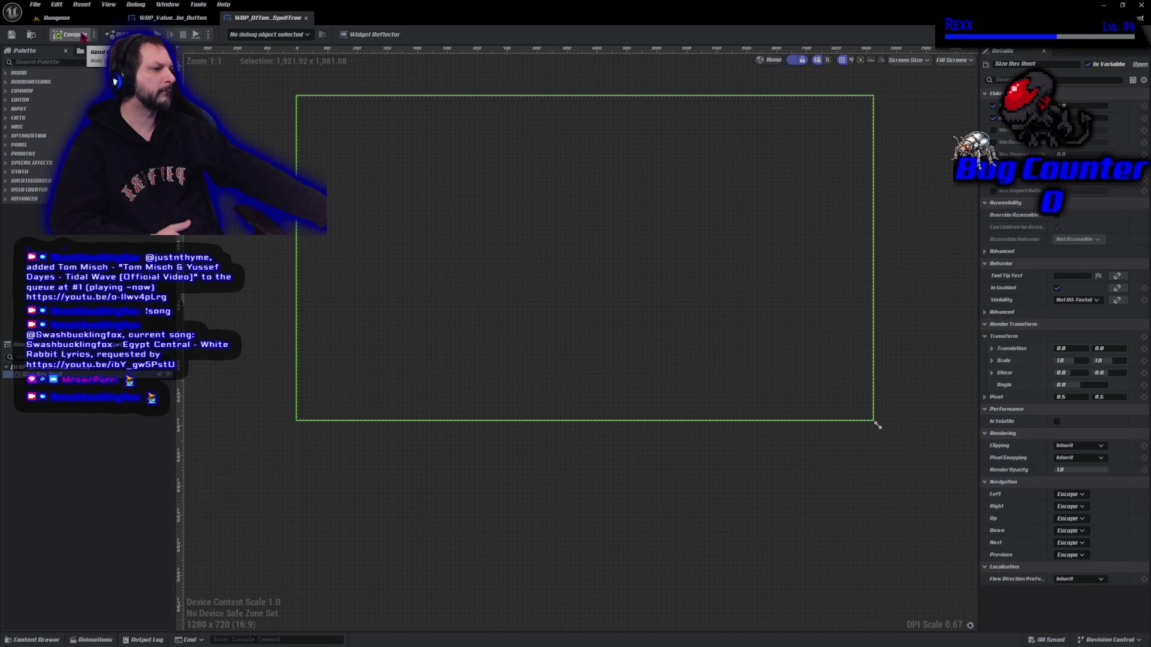
{"action": "scroll", "coordinate": [314, 293], "scroll_direction": "down", "scroll_amount": 2}
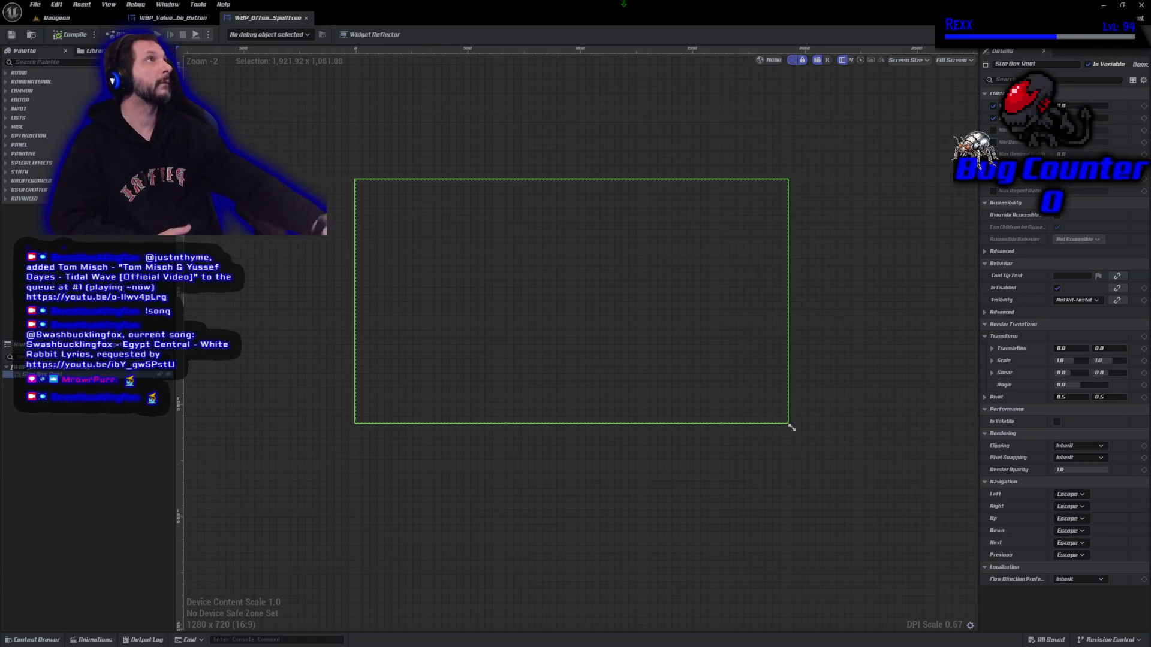
{"action": "left_click", "coordinate": [791, 428]}
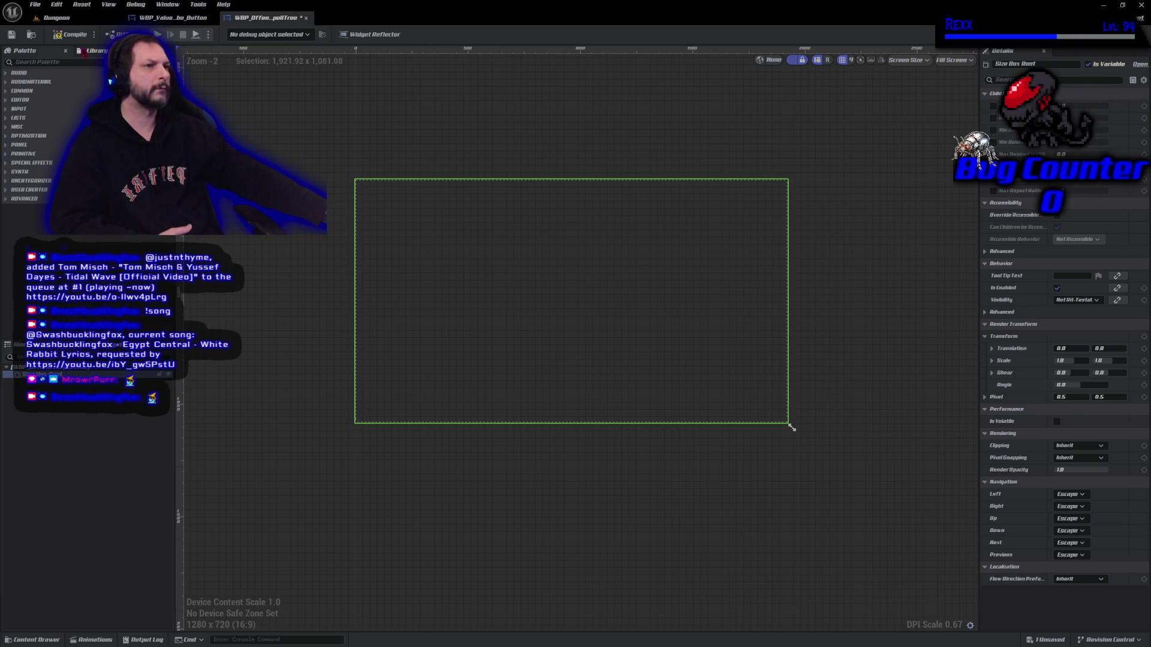
{"action": "left_click", "coordinate": [72, 35]}
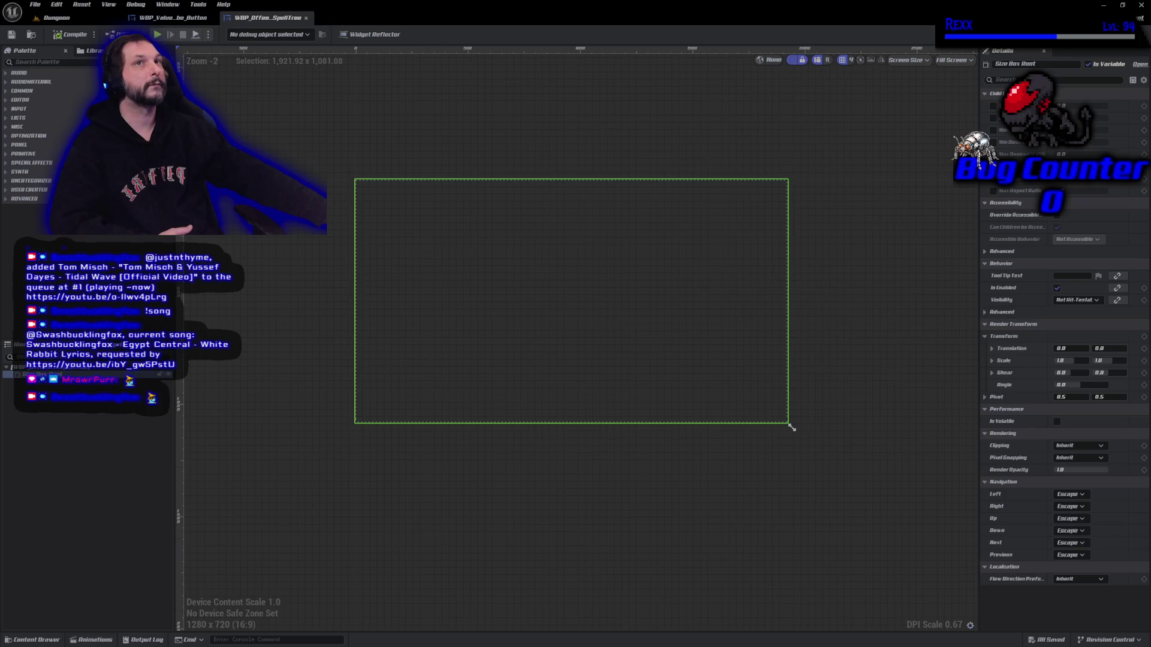
- Find 'wrap box' in the palette, add a Wrap Box to the hierarchy, and save
{"action": "left_click", "coordinate": [99, 62]}
{"action": "type", "text": "wrap"}
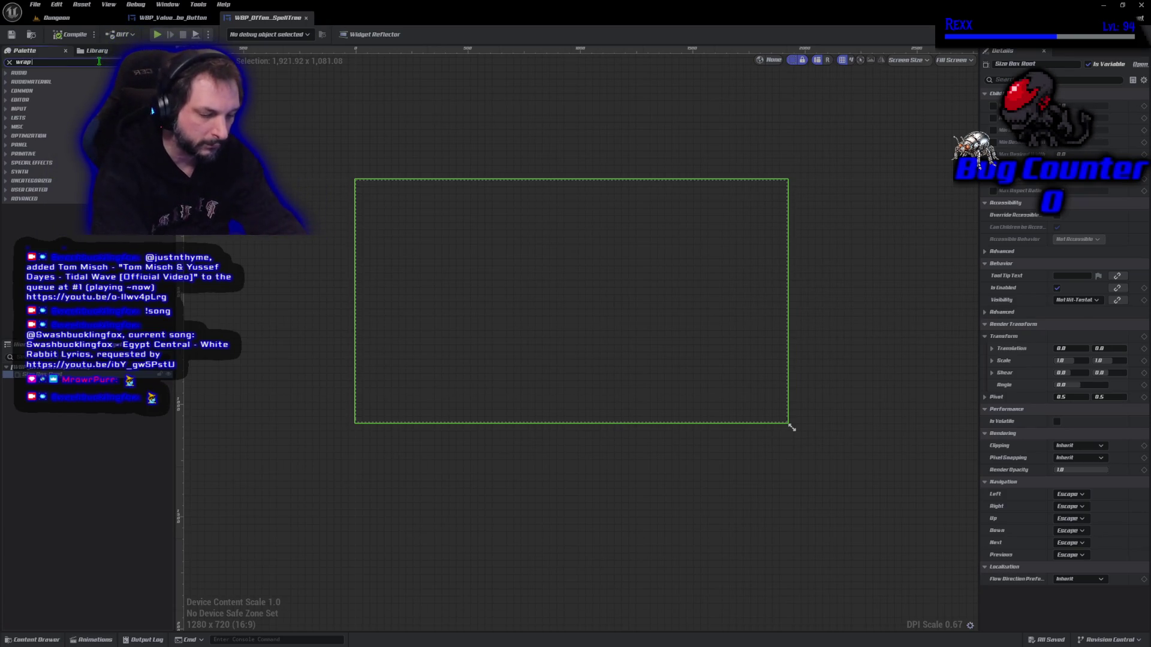
{"action": "type", "text": " box"}
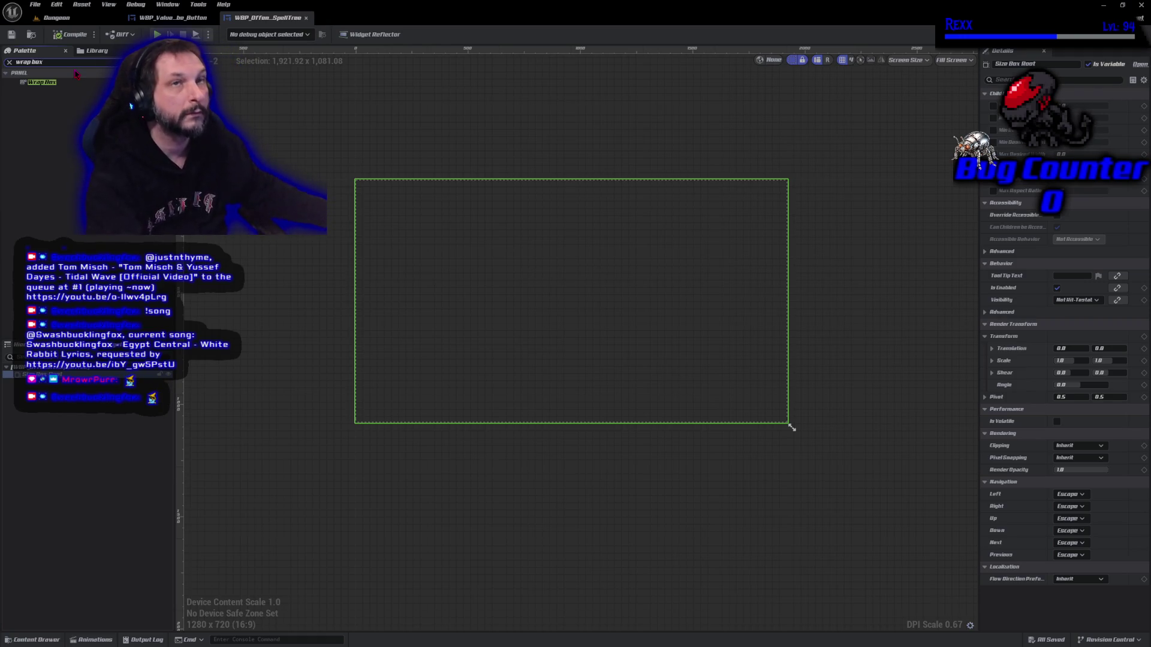
{"action": "left_click", "coordinate": [30, 82]}
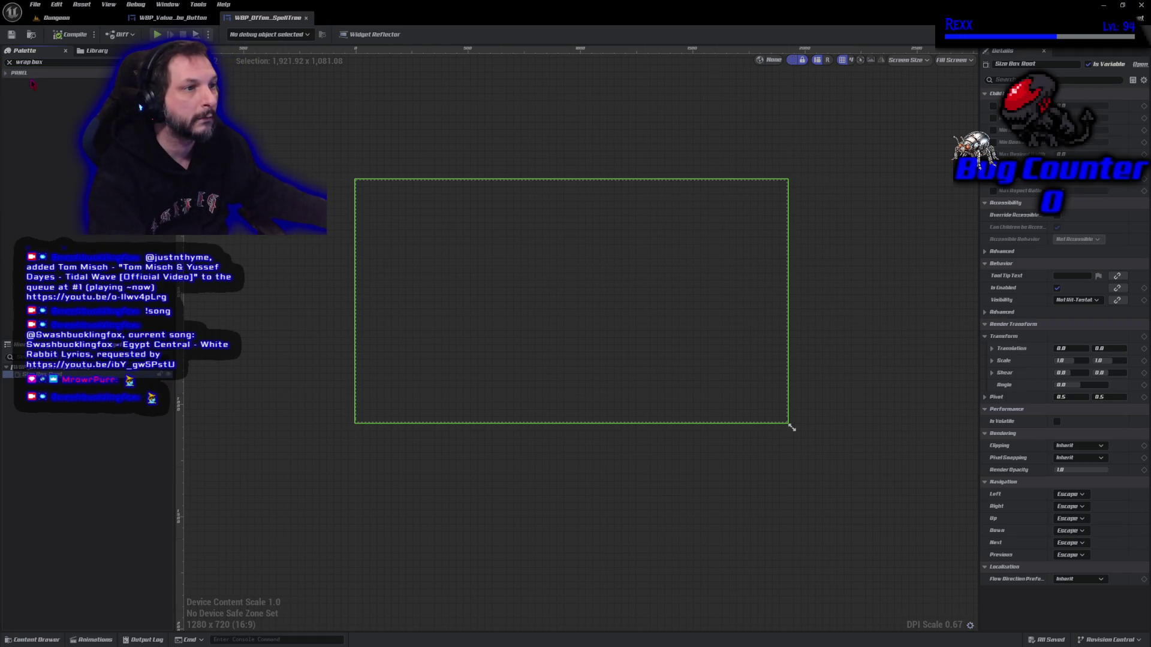
{"action": "left_click", "coordinate": [19, 73]}
{"action": "left_click_drag", "start_coordinate": [36, 82], "coordinate": [57, 381]}
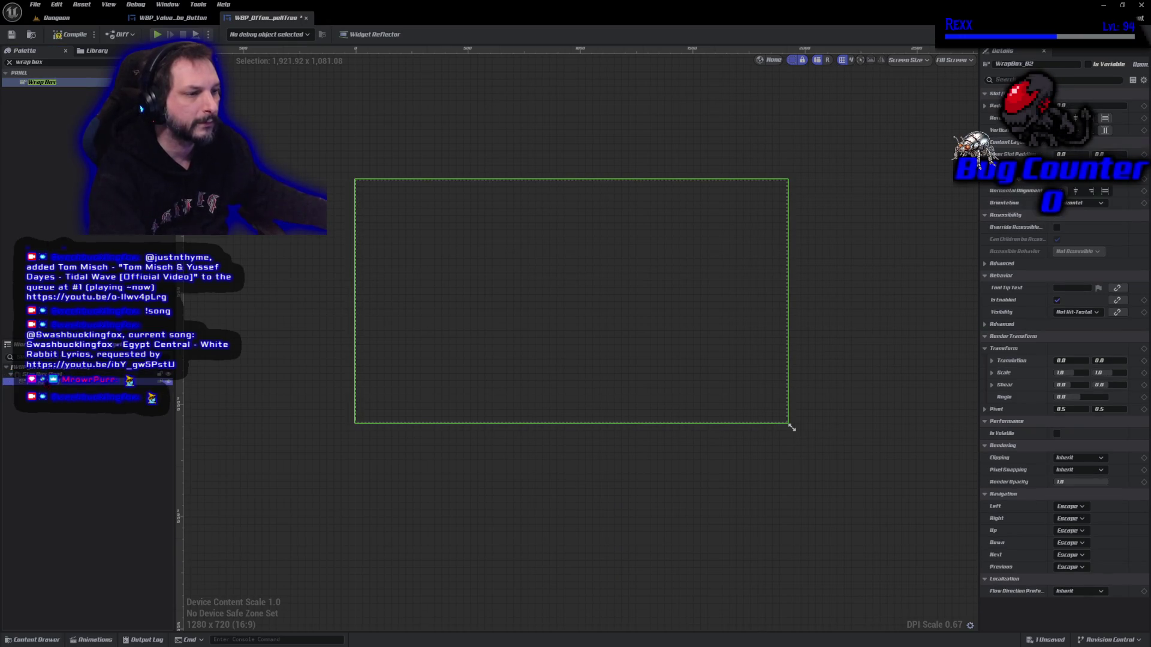
{"action": "key", "text": "ctrl+s"}
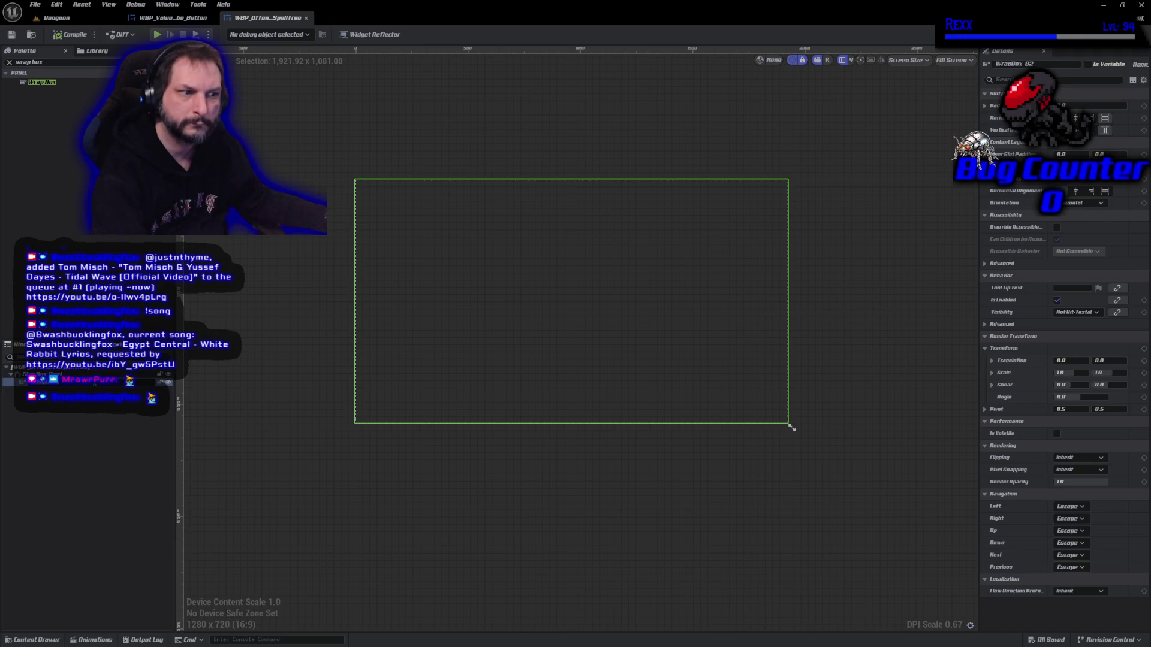
- Rename the wrap box to Wrap Box Root, save, and change its vertical alignment
{"action": "key", "text": "Return"}
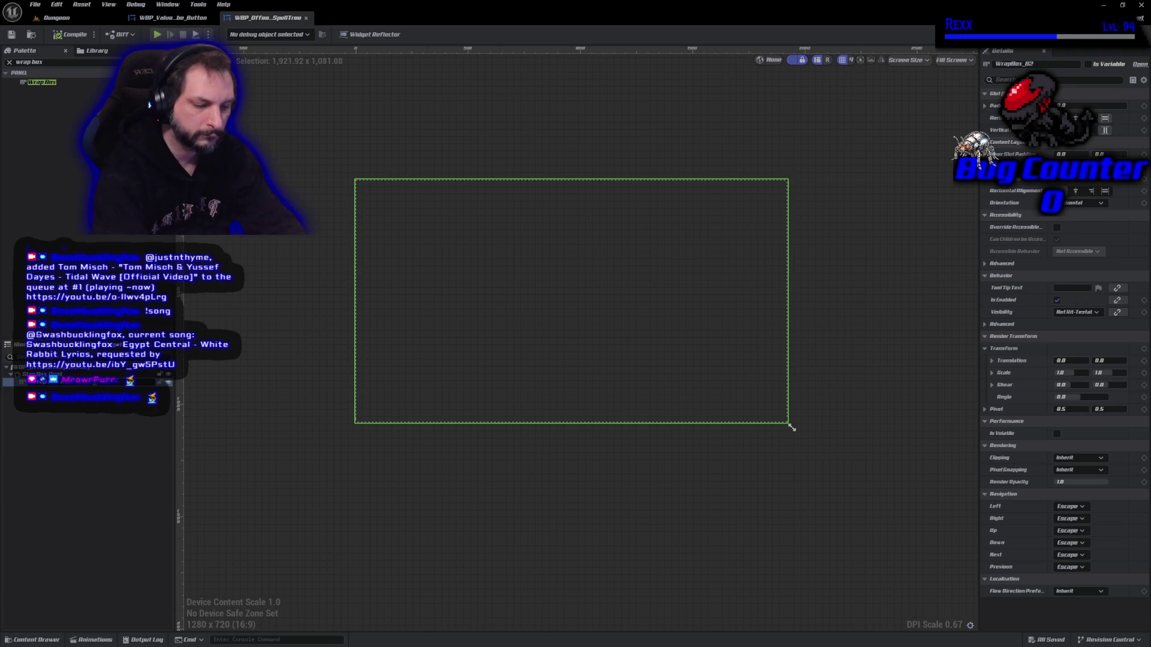
{"action": "key", "text": "ctrl+s"}
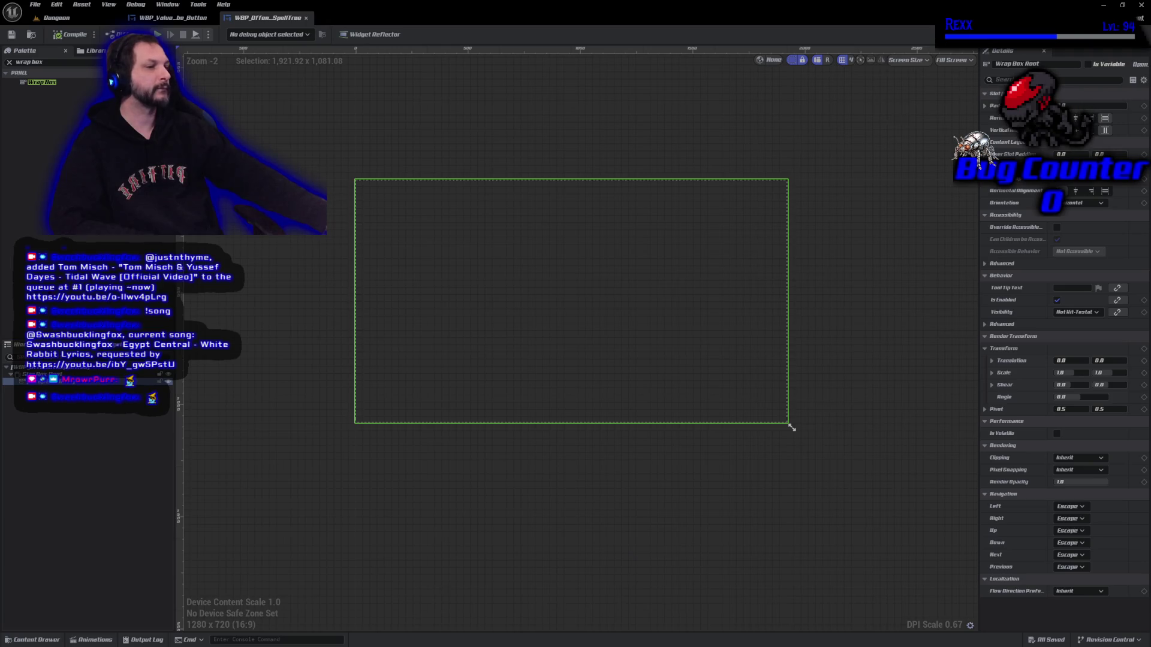
{"action": "key", "text": "ctrl+z"}
{"action": "key", "text": "ctrl+z"}
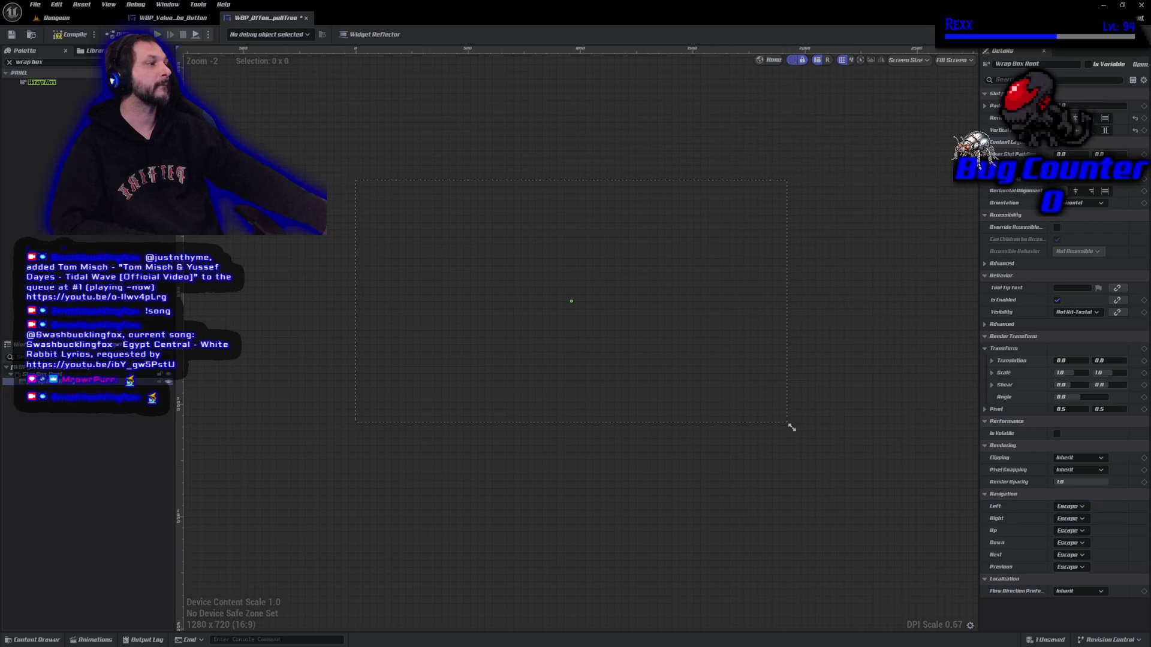
- Set Wrap Box Root's orientation to Vertical, nest a new Wrap Box inside it, and compile
{"action": "left_click", "coordinate": [1084, 202]}
{"action": "left_click", "coordinate": [1072, 224]}
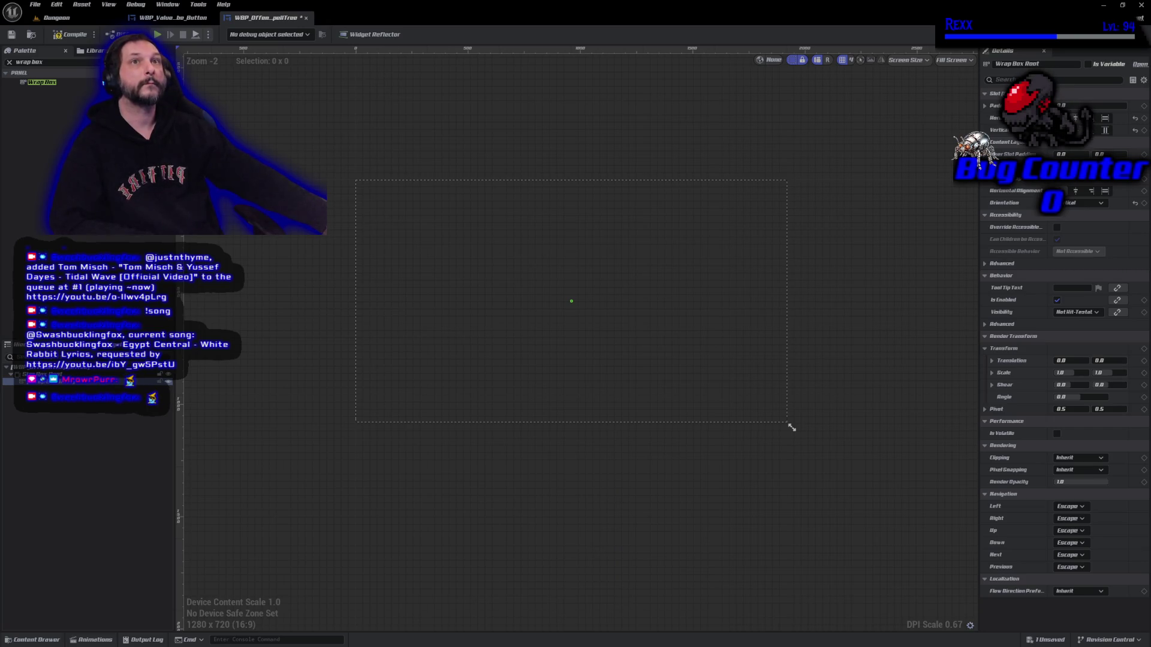
{"action": "left_click", "coordinate": [101, 82]}
{"action": "mouse_move", "coordinate": [105, 82]}
{"action": "left_mouse_down"}
{"action": "mouse_move", "coordinate": [45, 388]}
{"action": "mouse_move", "coordinate": [66, 390]}
{"action": "left_mouse_up"}
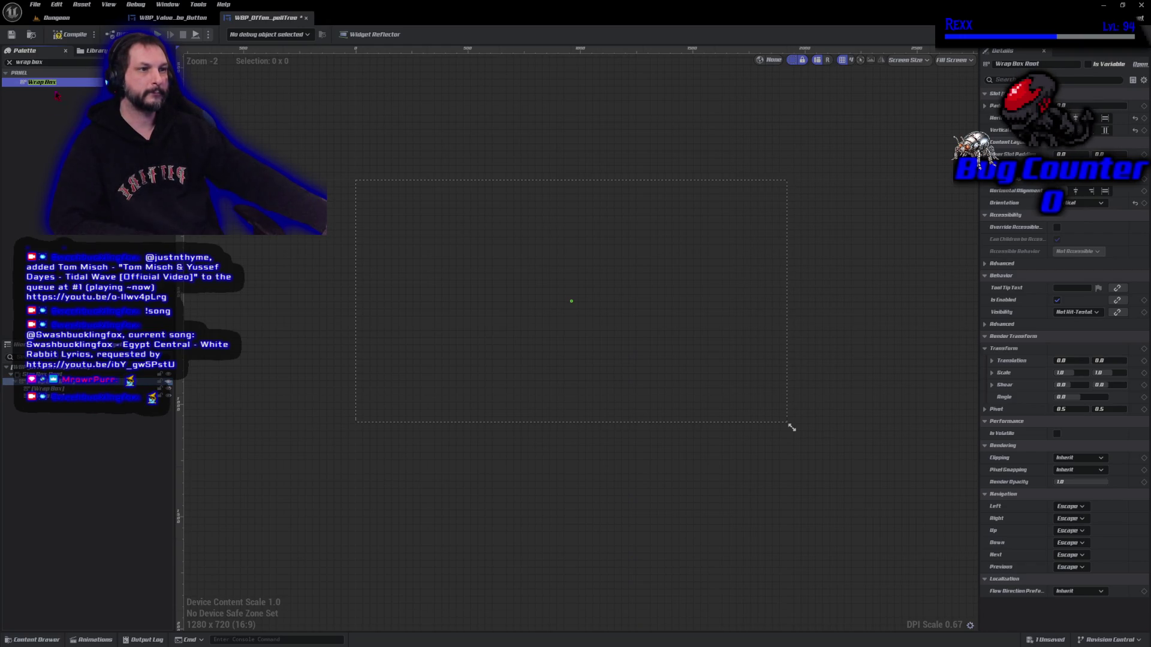
{"action": "left_click", "coordinate": [67, 36]}
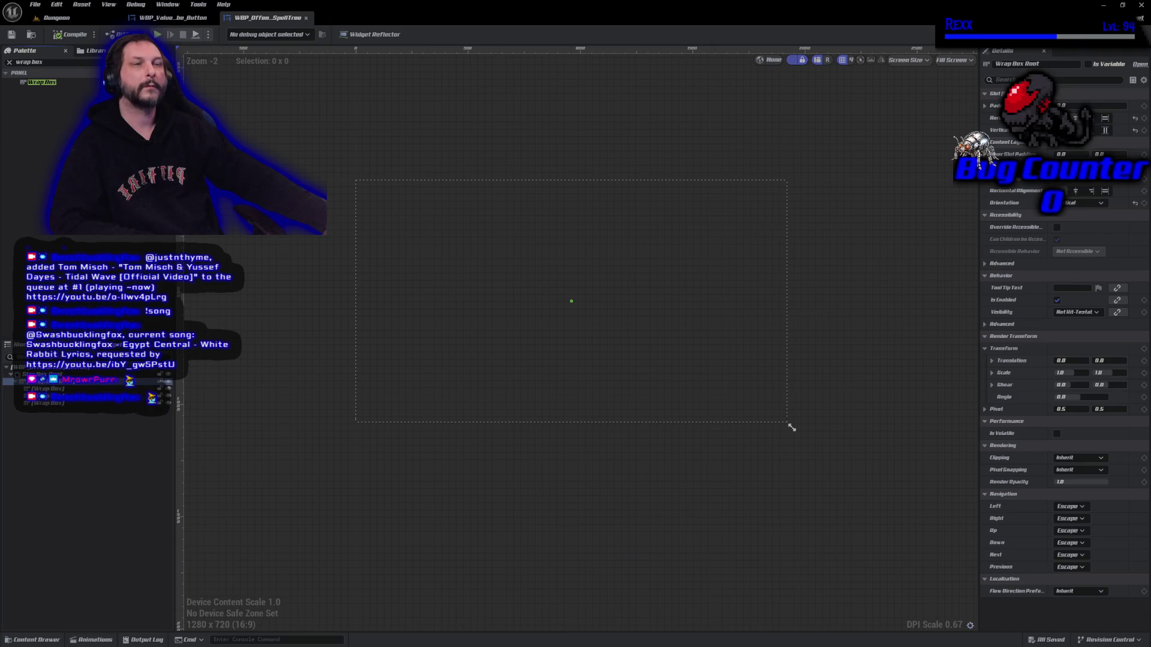
- Start renaming the nested column wrap boxes, naming them Col through Wrap Box Col3
{"action": "left_click", "coordinate": [89, 388]}
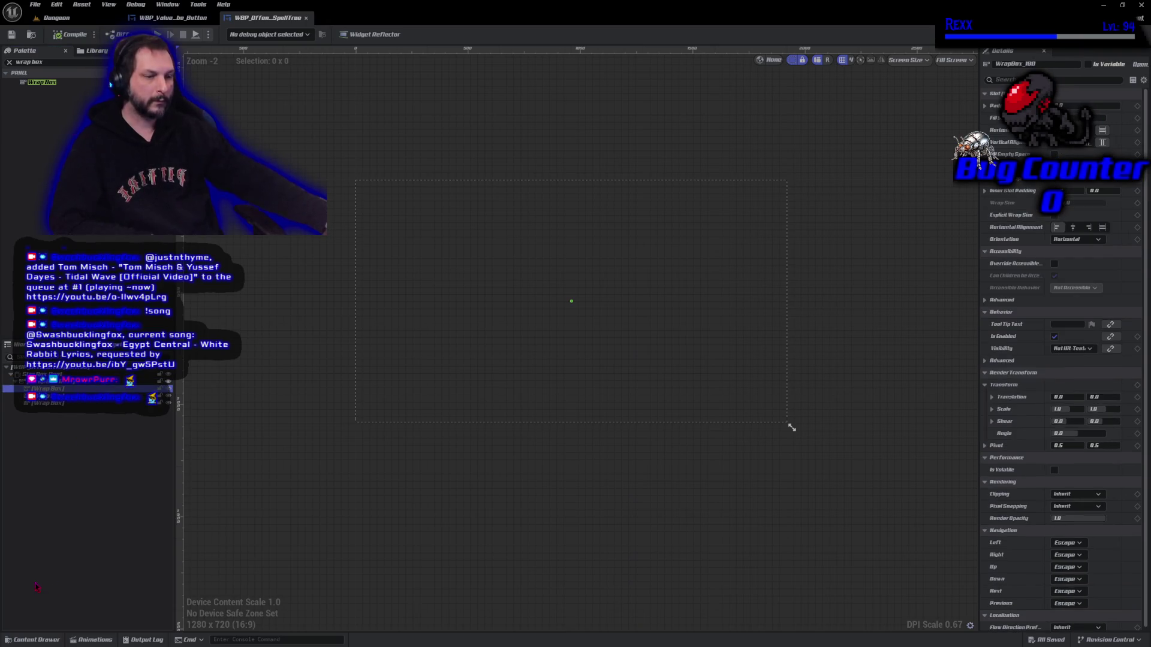
{"action": "key", "text": "F2"}
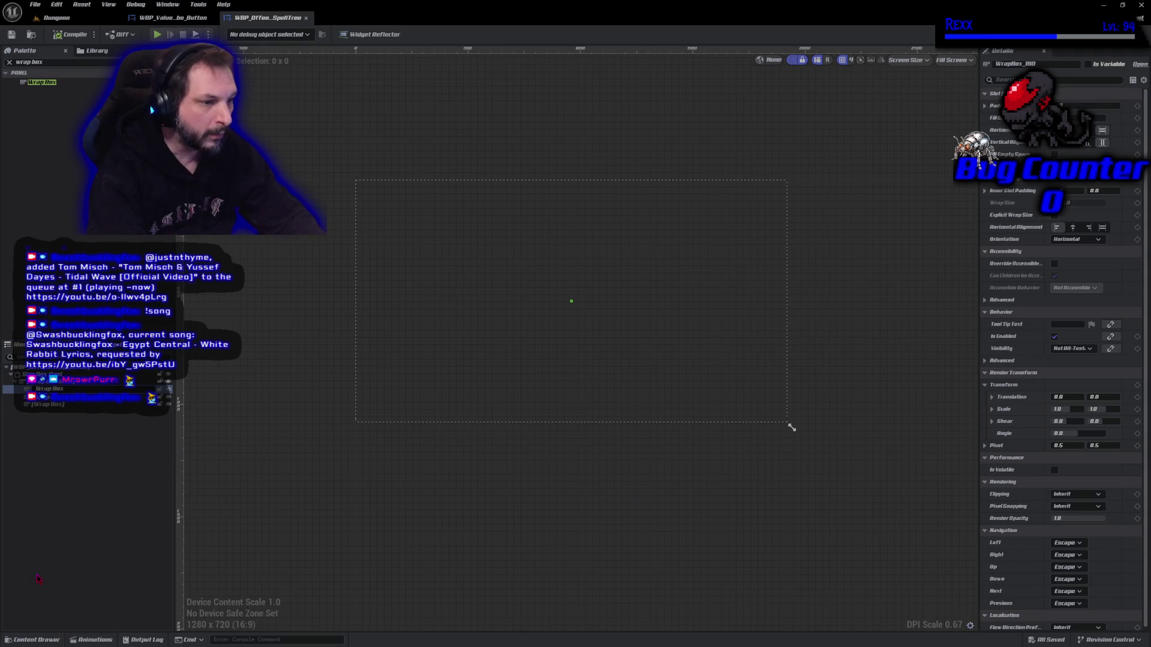
{"action": "type", "text": " Col12"}
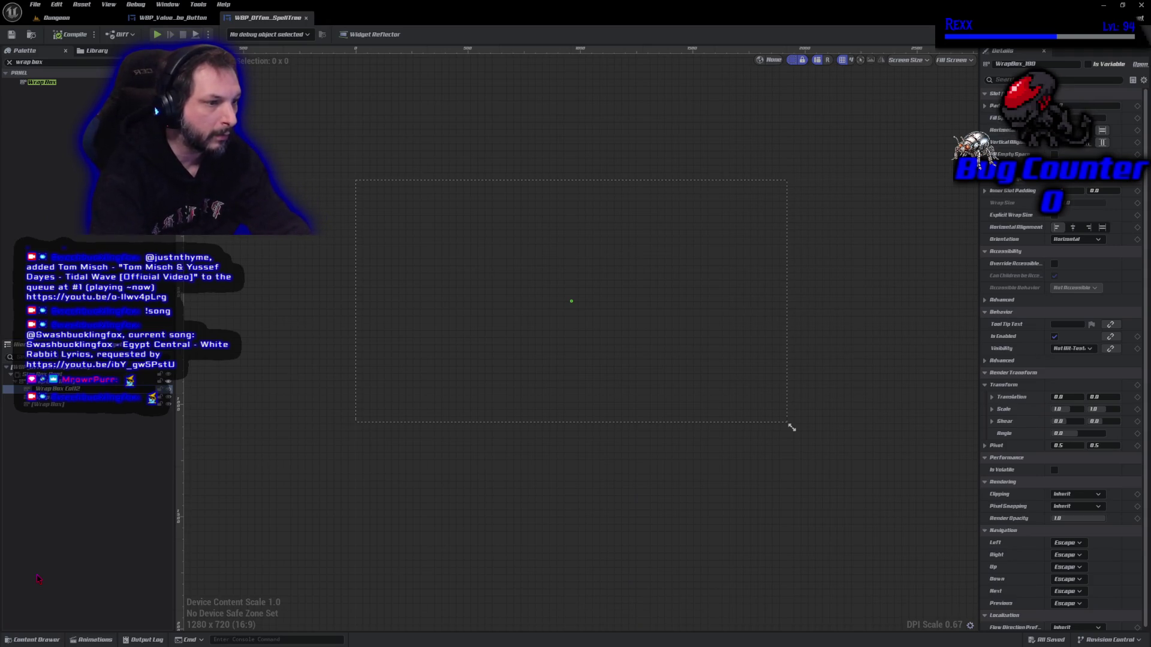
{"action": "key", "text": "Return"}
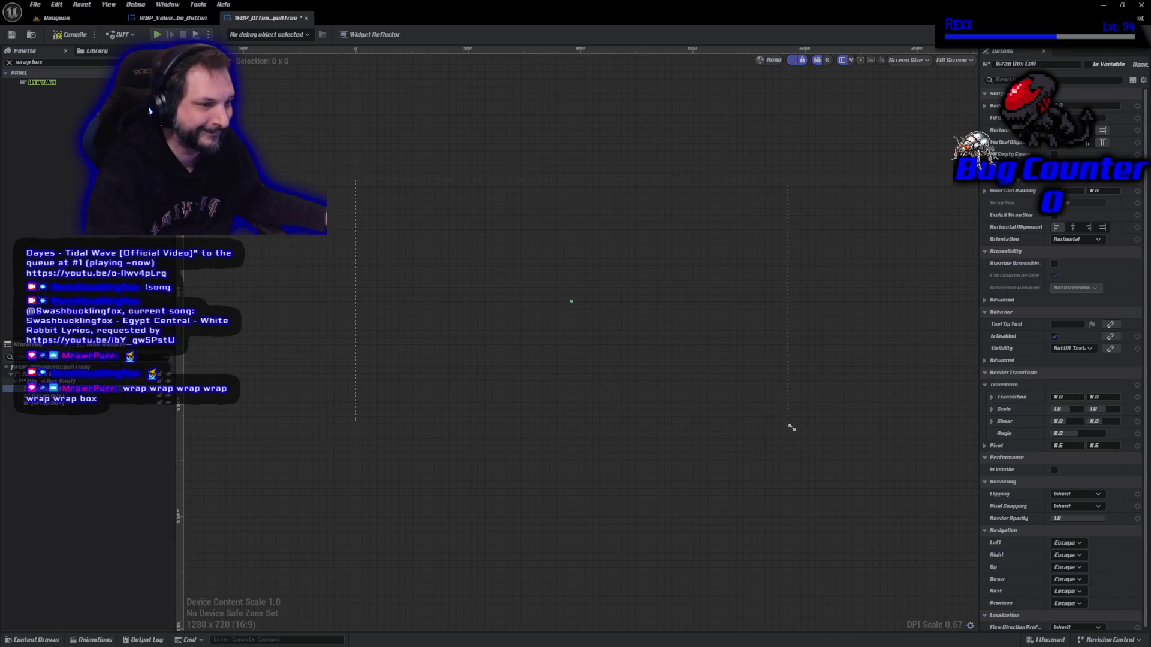
{"action": "left_click", "coordinate": [46, 397]}
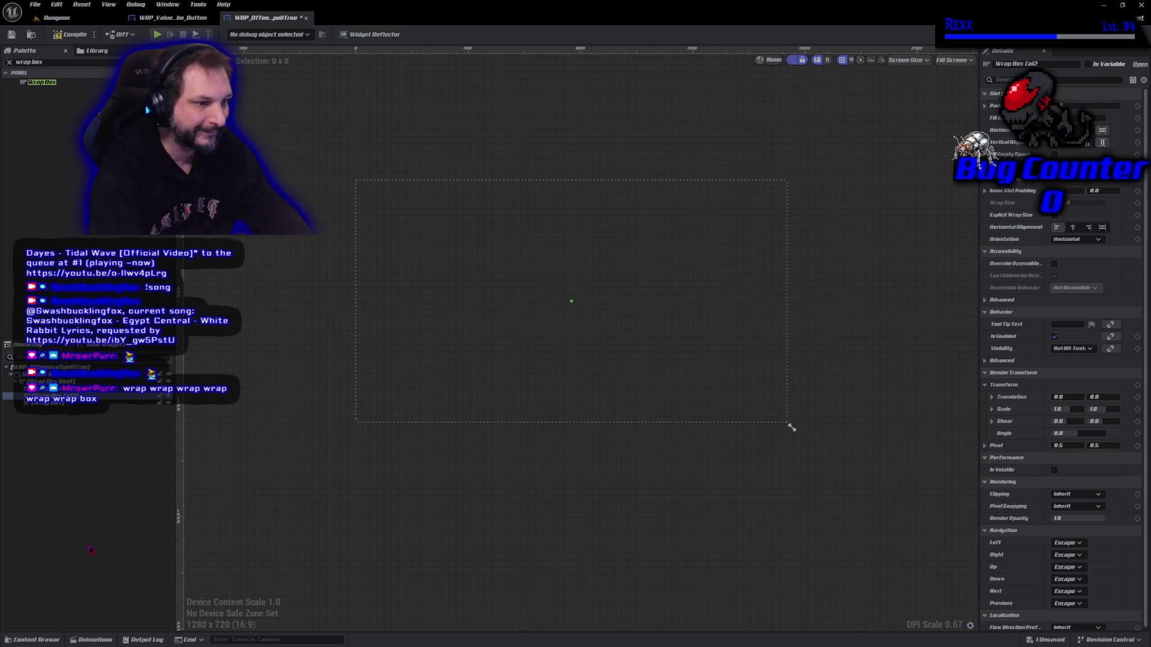
{"action": "left_click", "coordinate": [60, 403]}
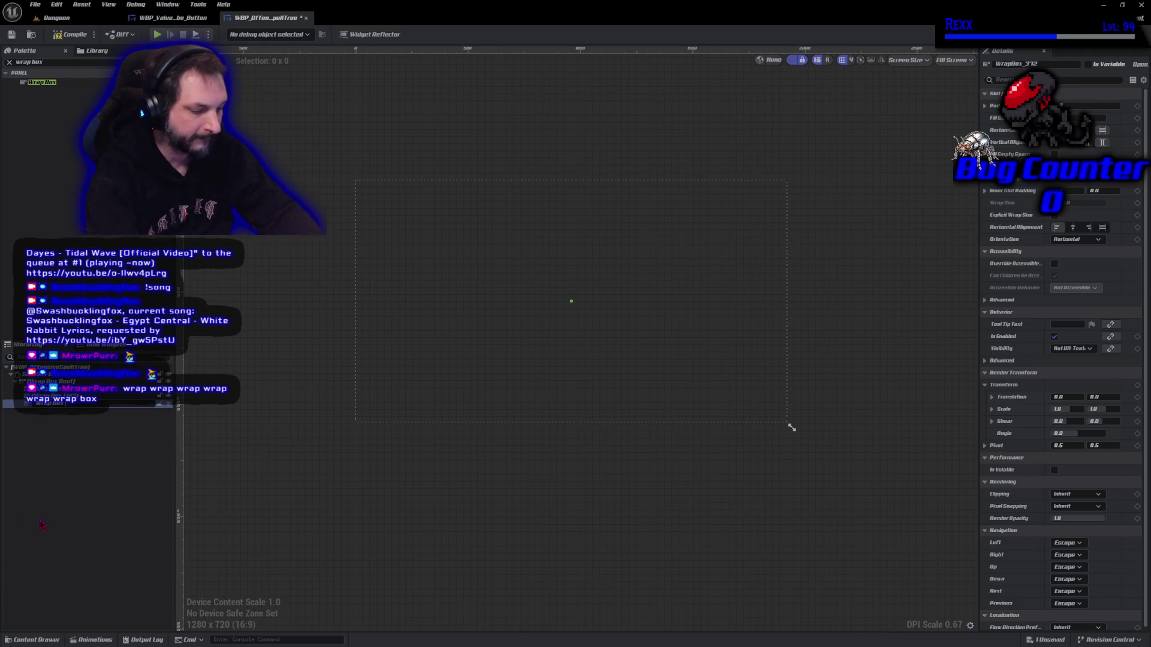
{"action": "key", "text": "Return"}
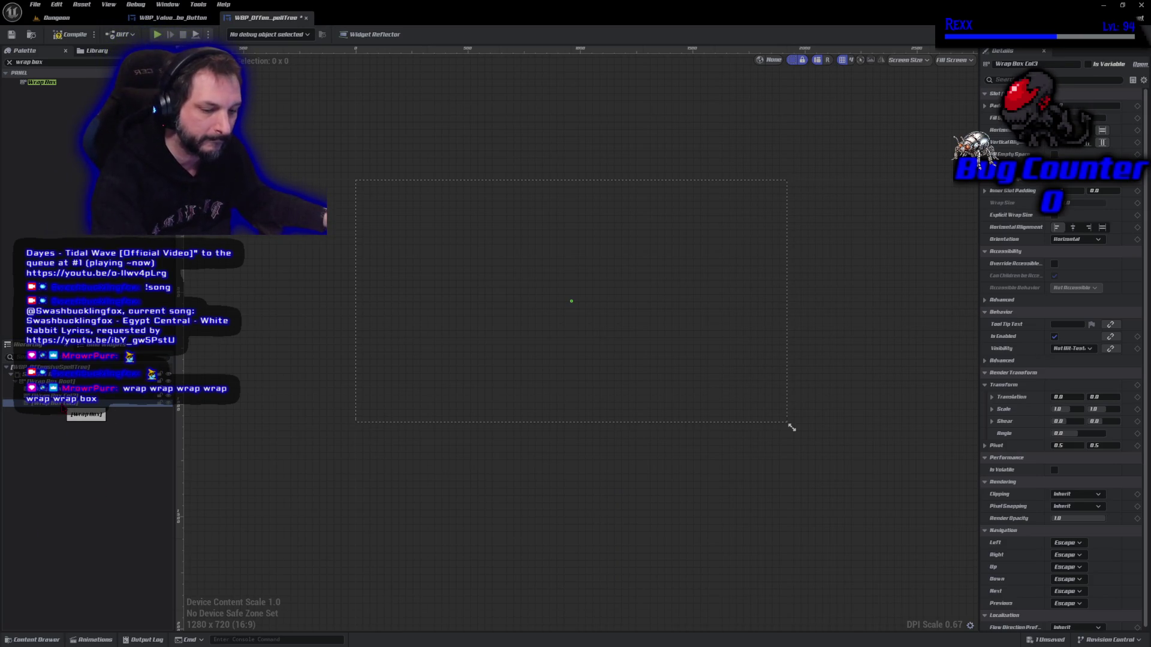
- Rename the columns Wrap Box Col_1, Col_2 and Col_3, then save the blueprint
{"action": "left_click", "coordinate": [66, 390]}
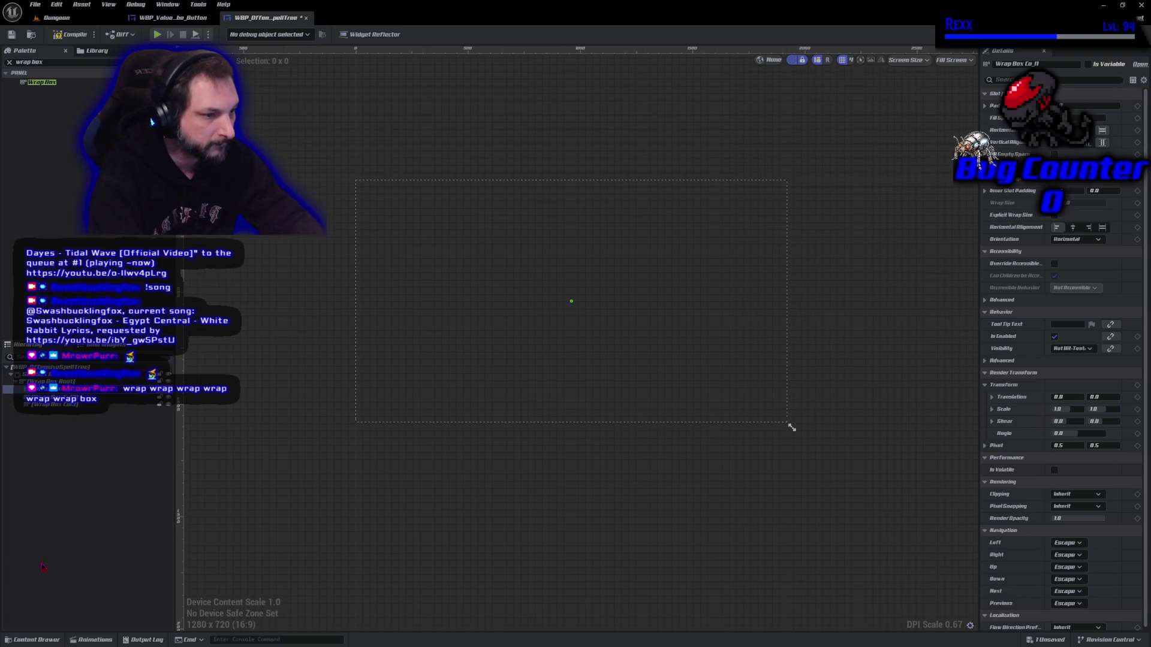
{"action": "key", "text": "Down"}
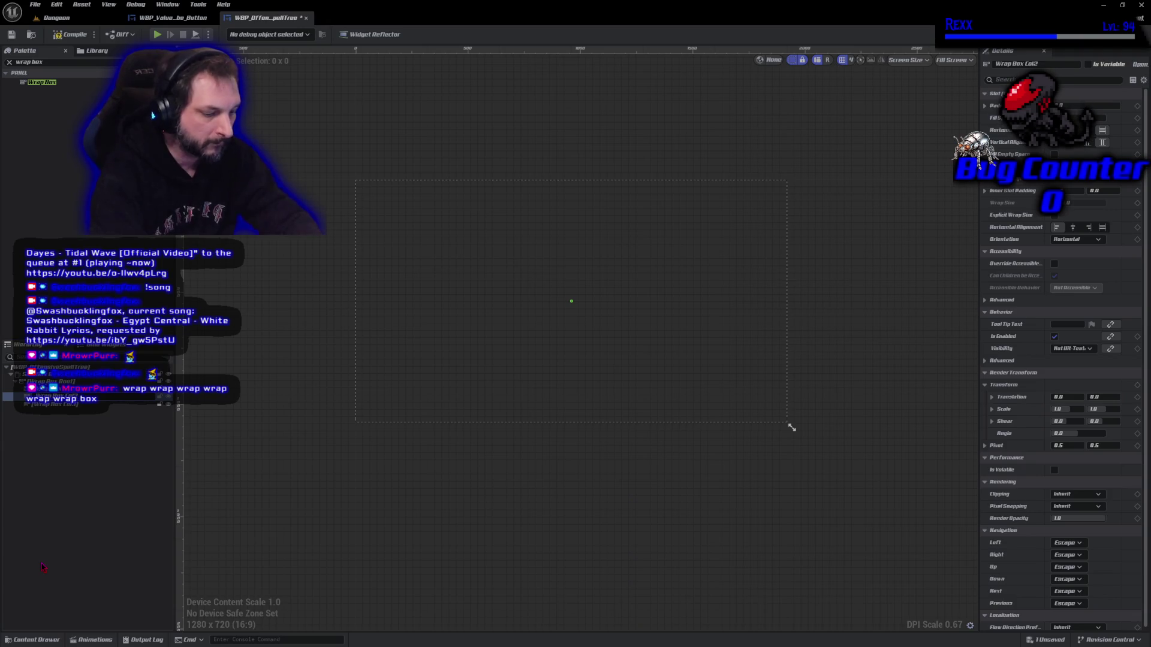
{"action": "key", "text": "Down"}
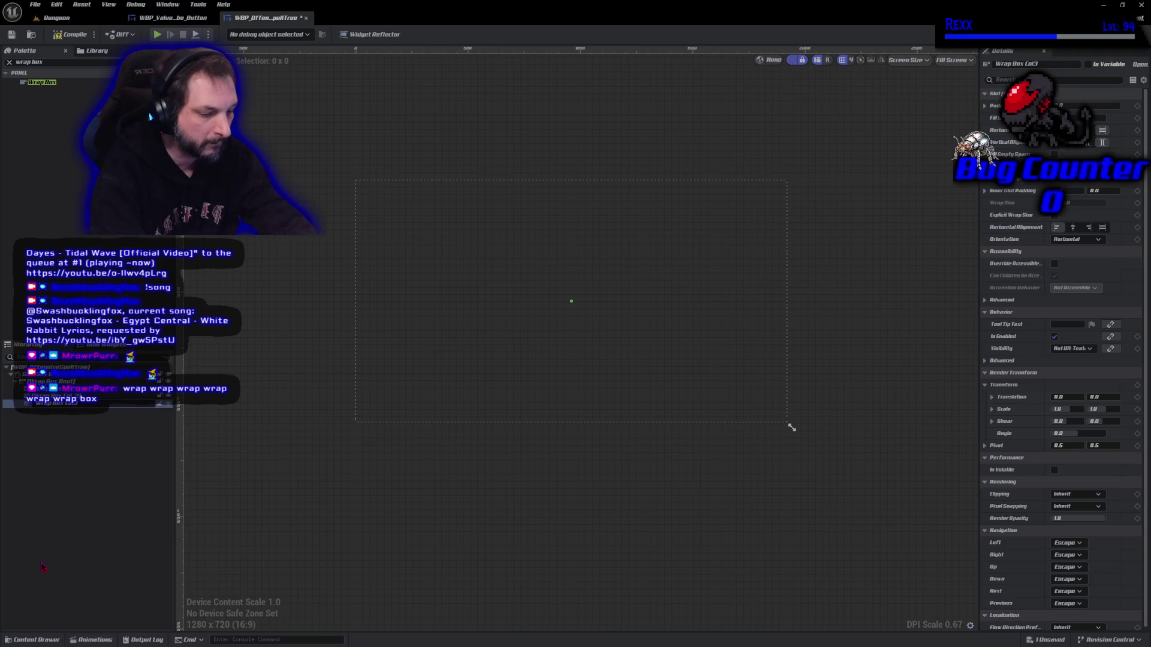
{"action": "key", "text": "Return"}
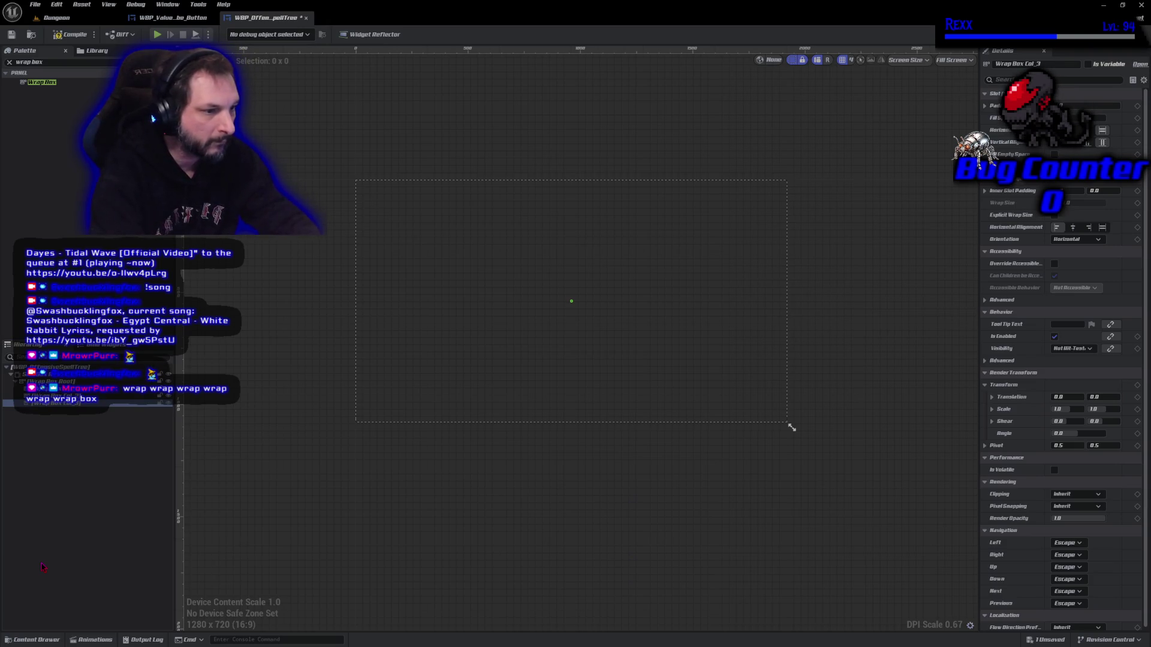
{"action": "key", "text": "ctrl+s"}
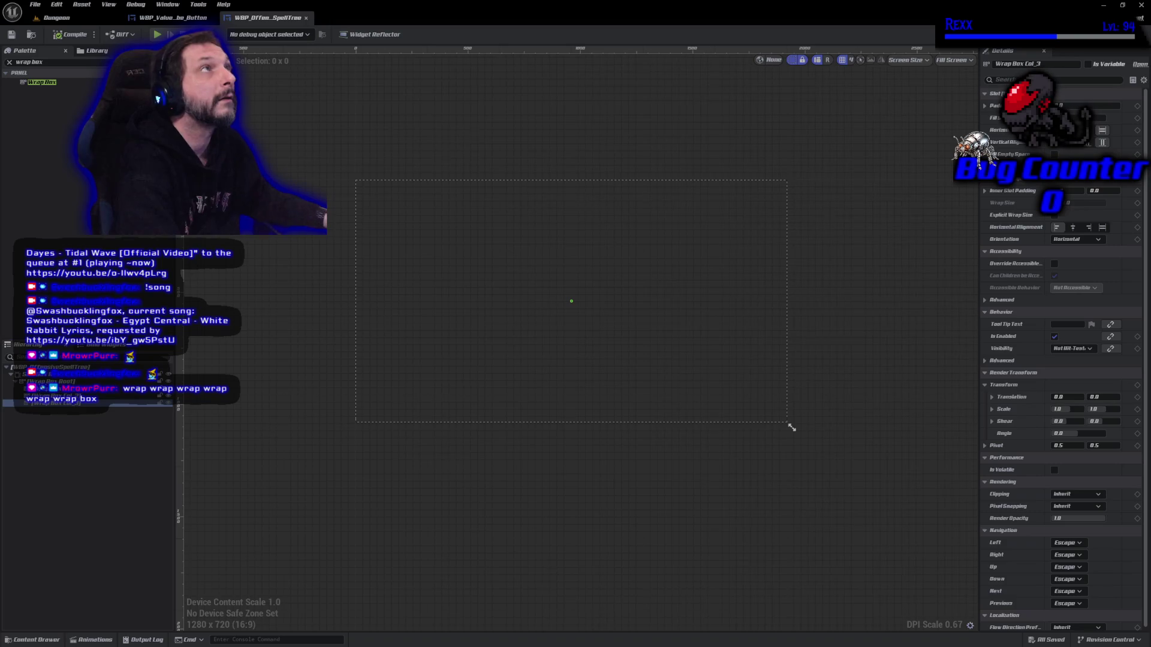
- Adjust a column's vertical alignment, then search the widget palette for 'globe'
{"action": "left_click", "coordinate": [792, 428]}
{"action": "key", "text": "Up"}
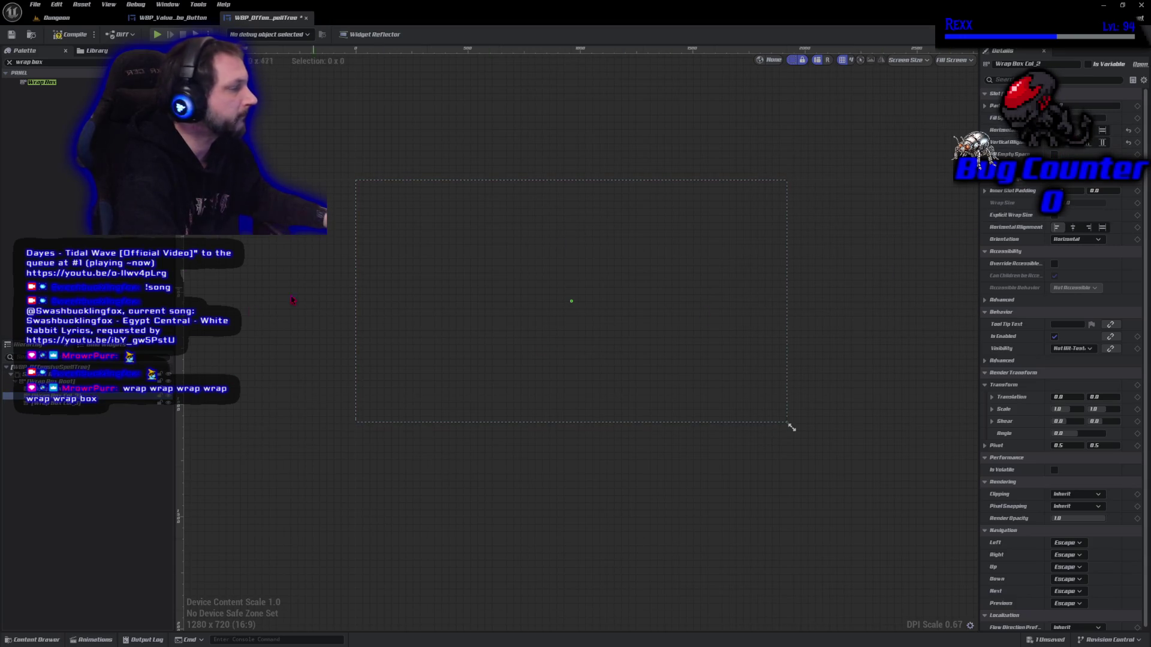
{"action": "key", "text": "Up"}
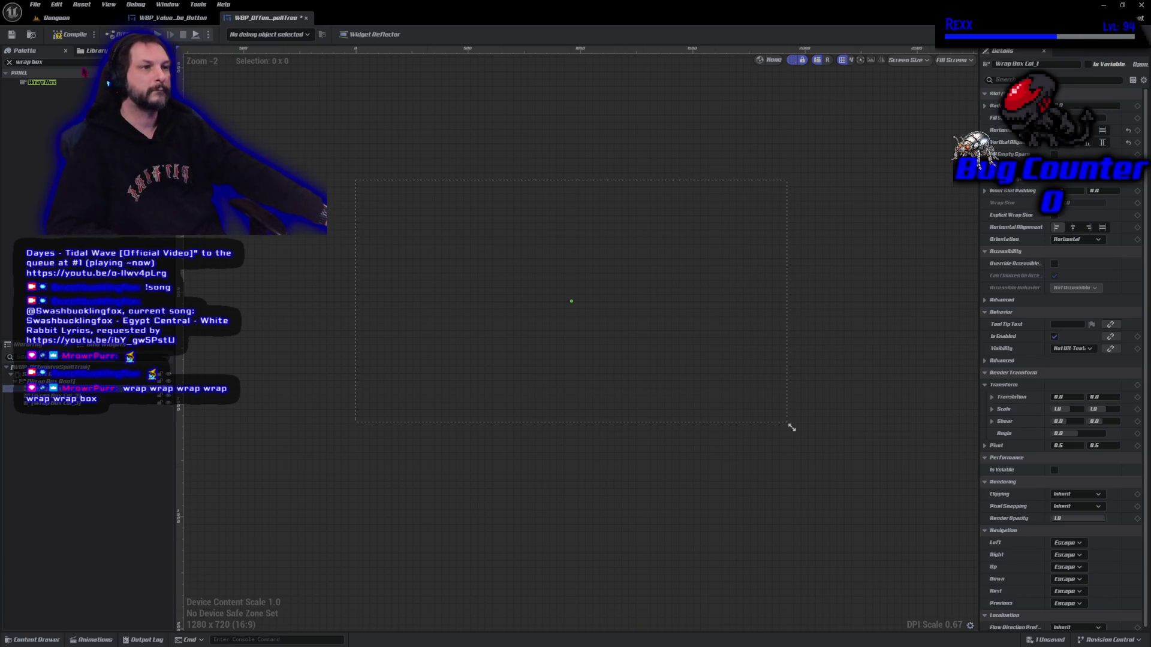
{"action": "left_click", "coordinate": [78, 64]}
{"action": "type", "text": "globe"}
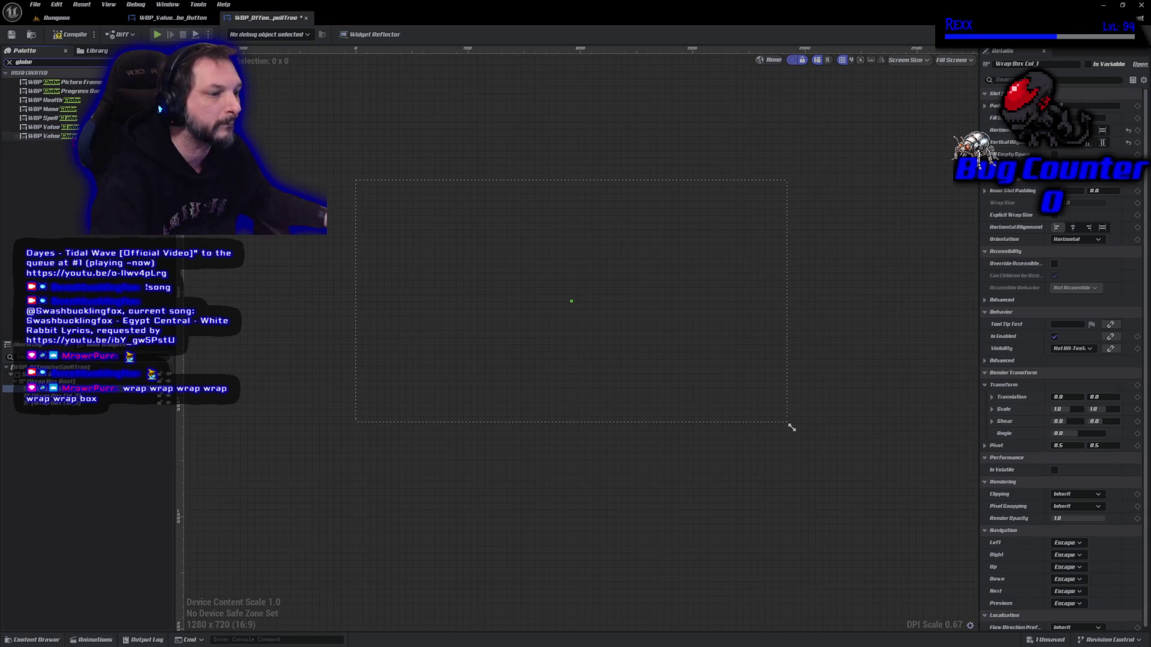
- Pick the WBP Value Globe entry from the User Created palette results
{"action": "left_click", "coordinate": [51, 136]}
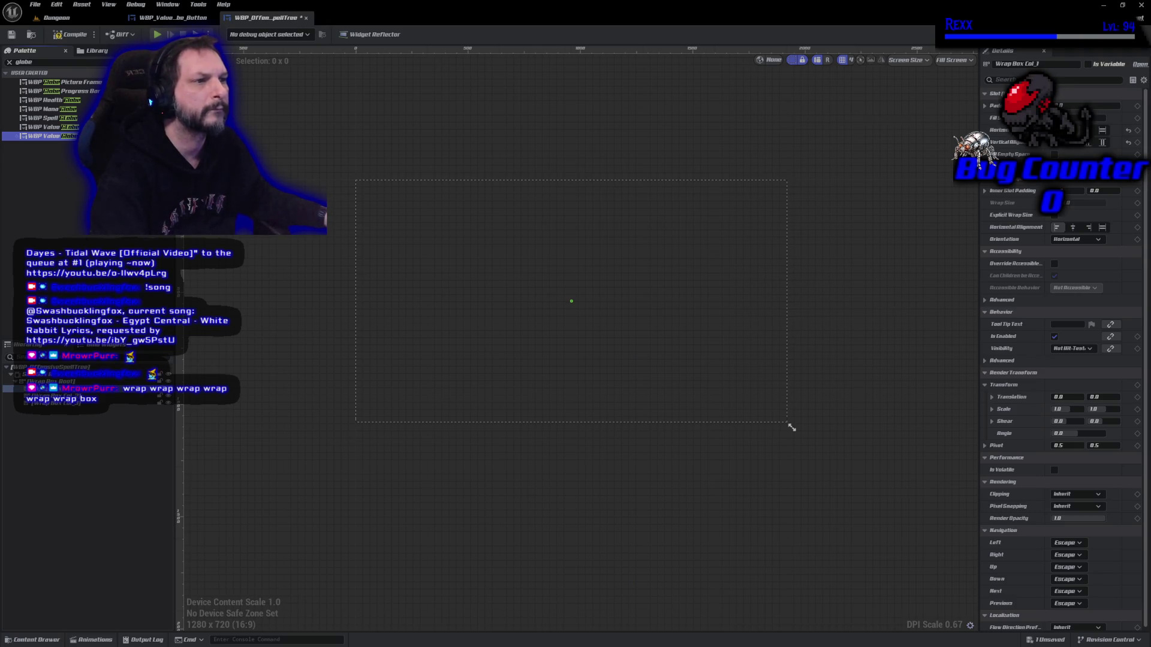
- Paste a locked WBP Value Globe Button into Wrap Box Col_3 and zoom in
{"action": "key", "text": "ctrl+v"}
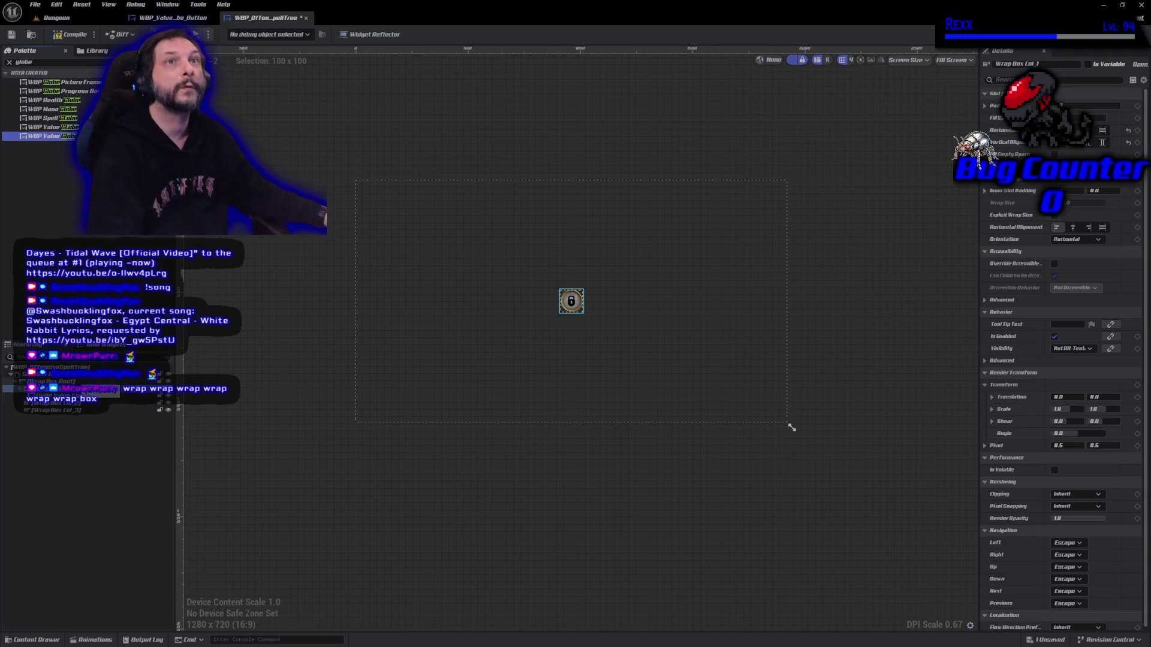
{"action": "scroll", "coordinate": [398, 336], "scroll_direction": "up", "scroll_amount": 3}
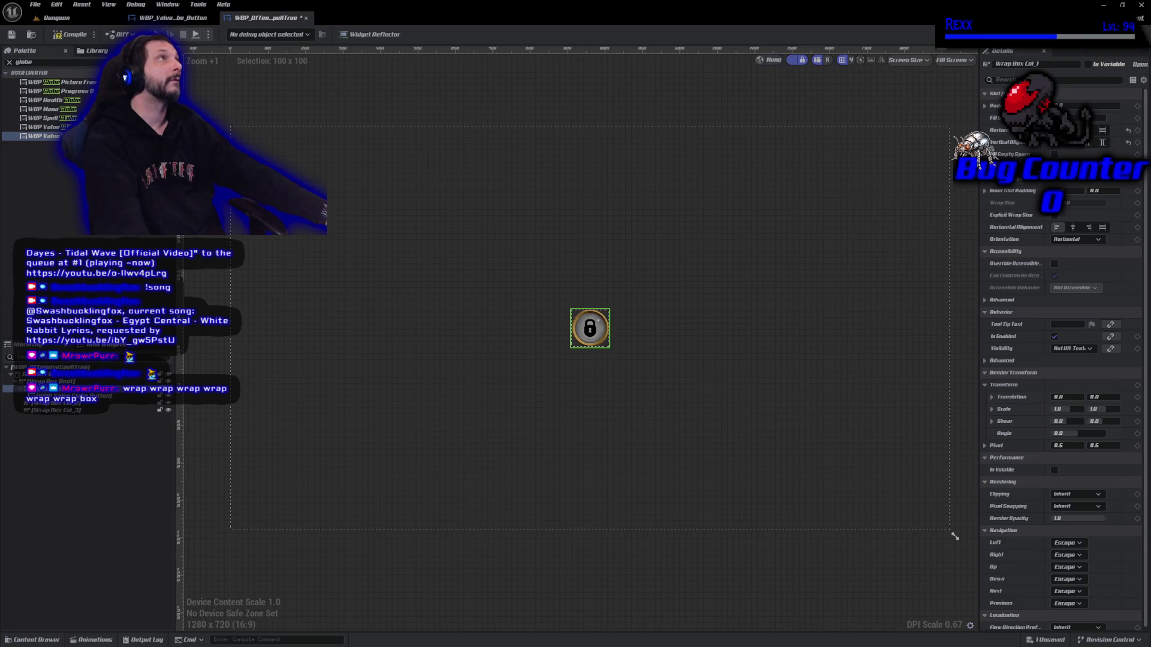
{"action": "left_click", "coordinate": [948, 61]}
{"action": "left_click", "coordinate": [947, 105]}
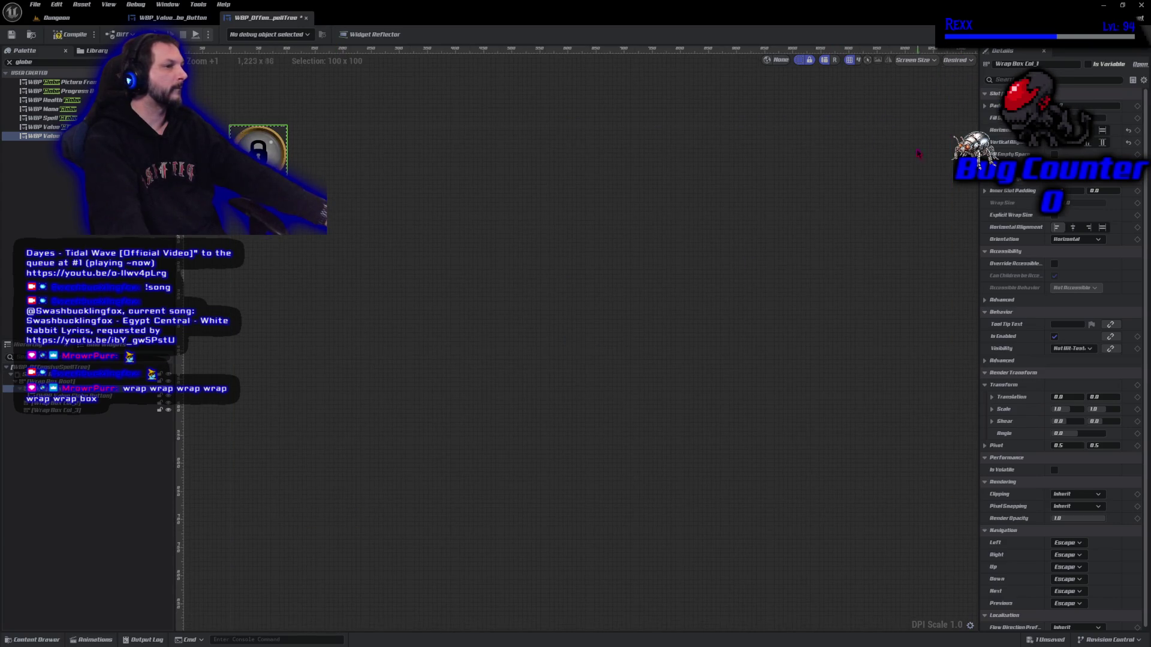
{"action": "key", "text": "ctrl+z"}
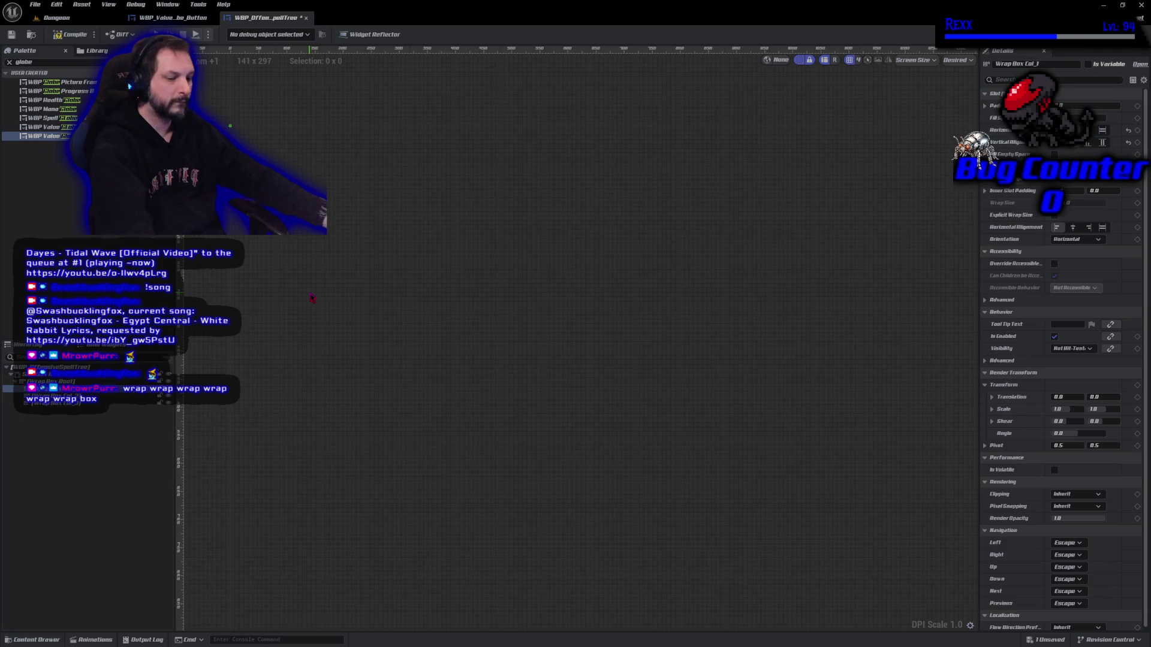
{"action": "key", "text": "ctrl+y"}
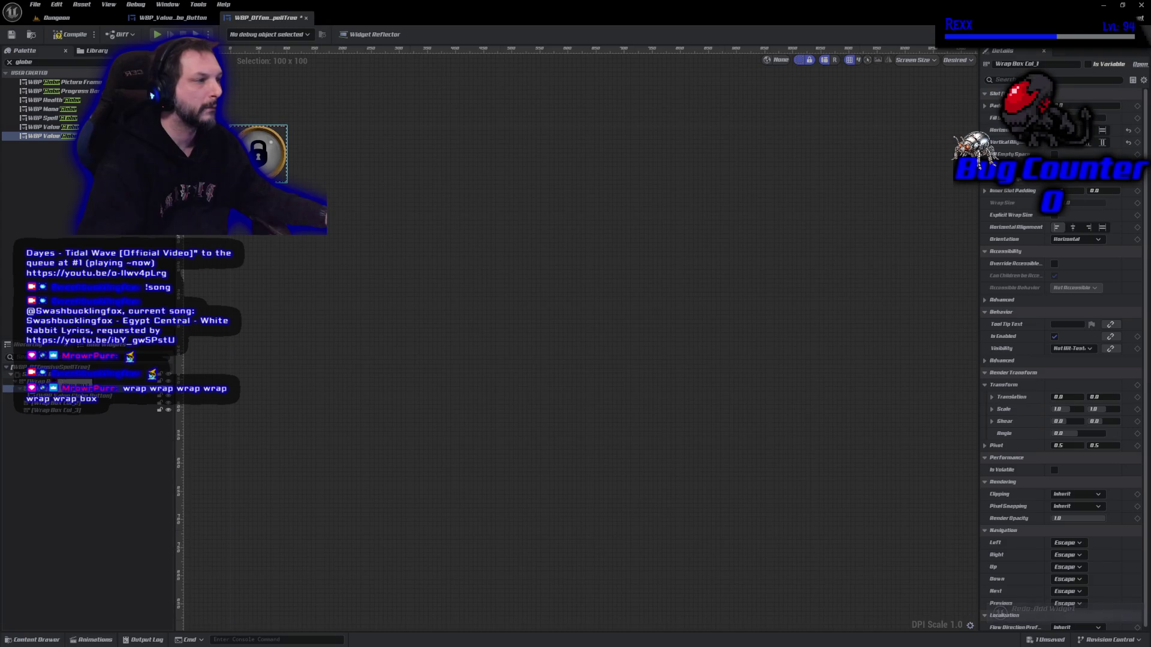
{"action": "left_click", "coordinate": [60, 374]}
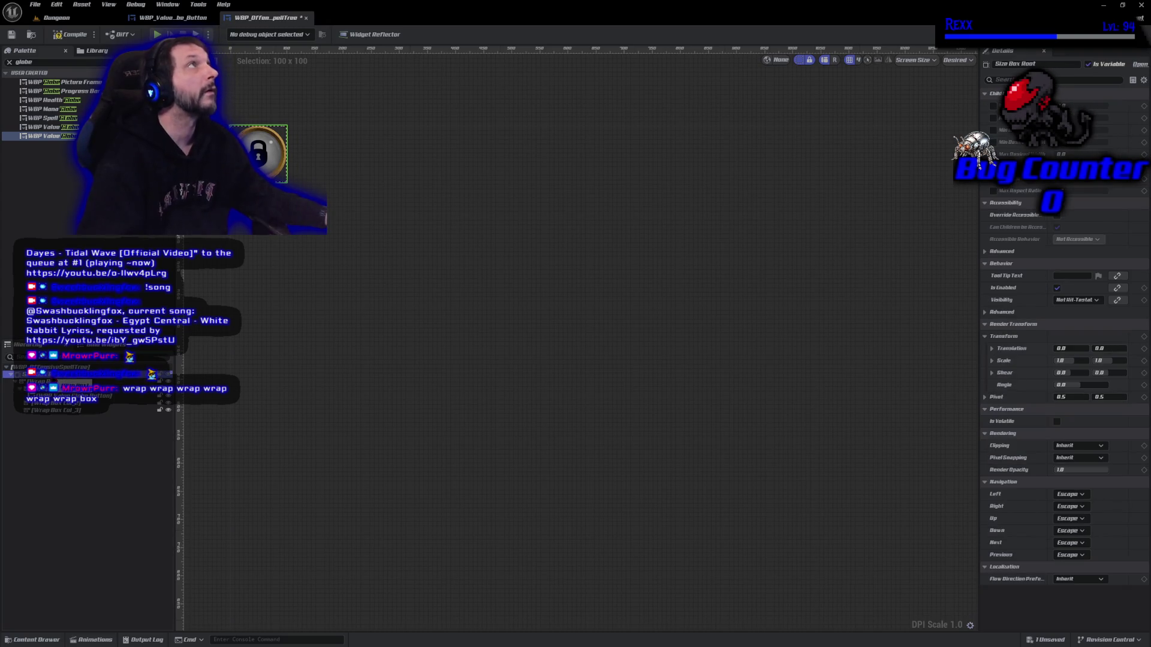
{"action": "scroll", "coordinate": [316, 385], "scroll_direction": "down", "scroll_amount": 2}
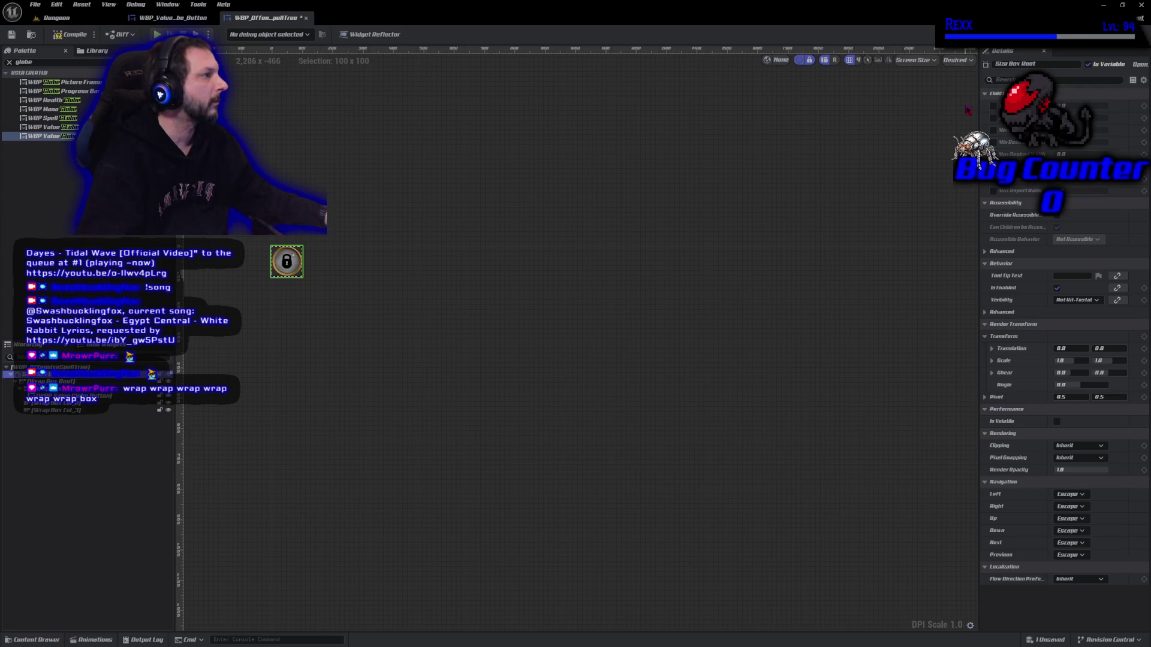
{"action": "scroll", "coordinate": [406, 367], "scroll_direction": "down", "scroll_amount": 3}
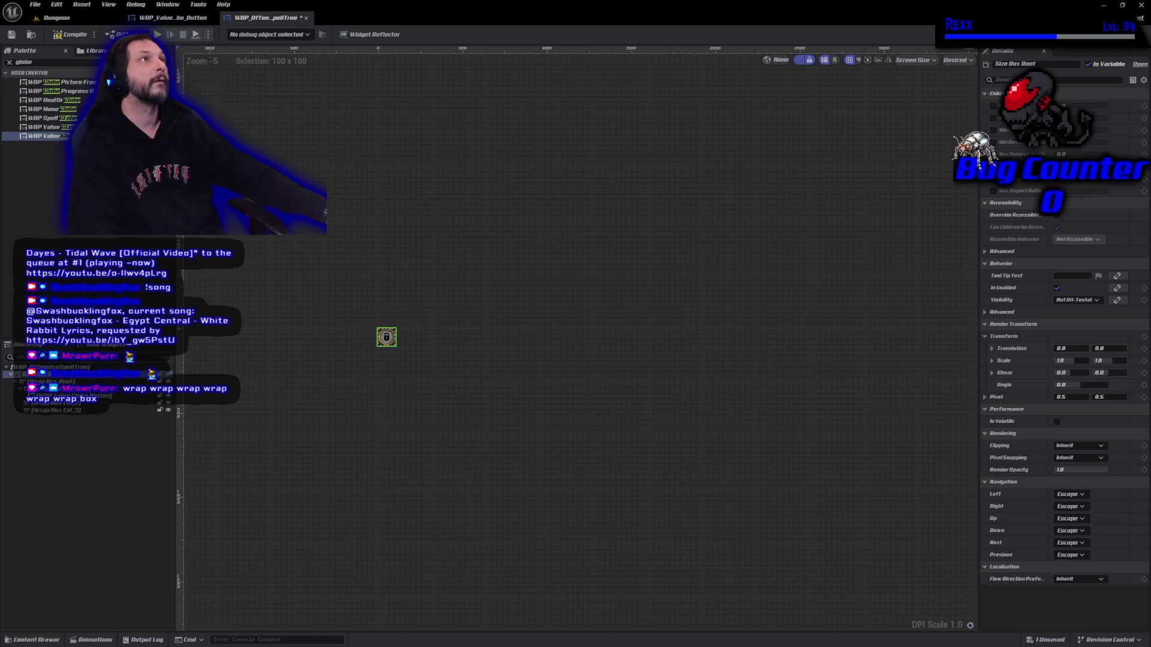
{"action": "scroll", "coordinate": [387, 377], "scroll_direction": "up", "scroll_amount": 3}
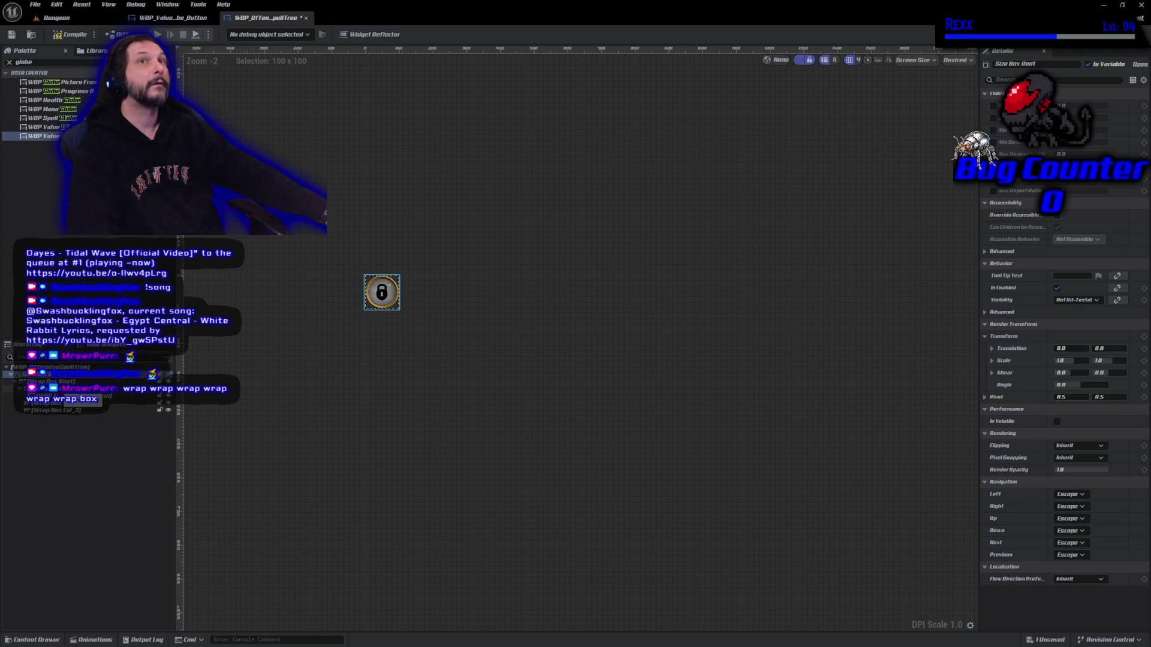
{"action": "left_click", "coordinate": [993, 105]}
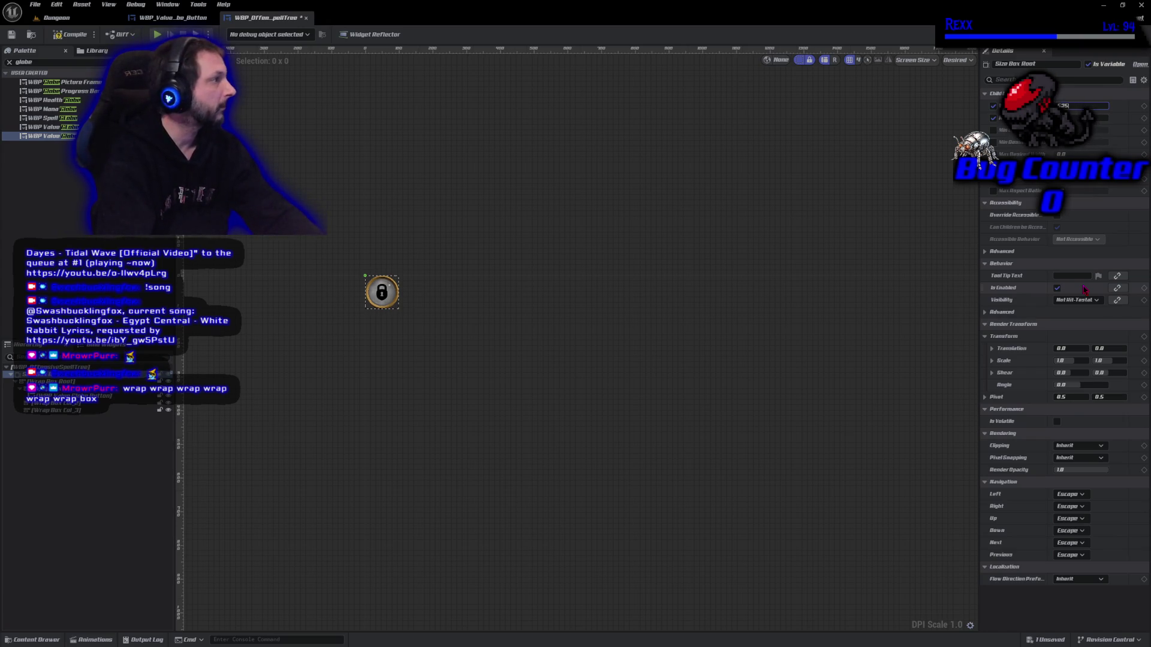
- Give Size Box Root a 525 width override and 350 height override, then compile
{"action": "key", "text": "Return"}
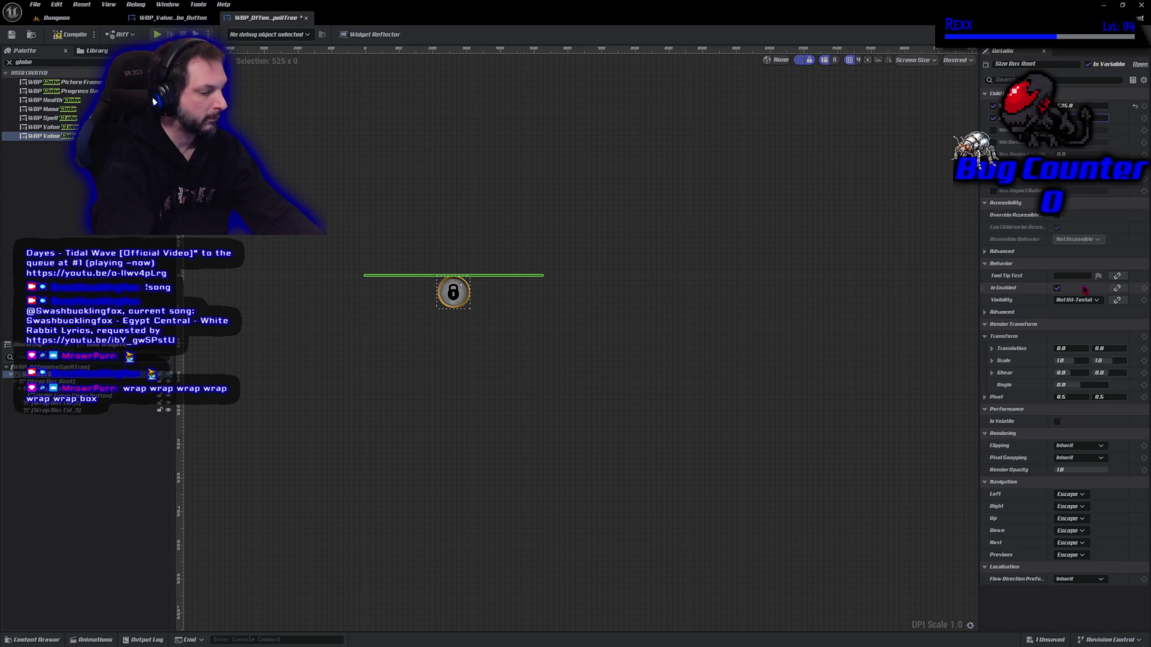
{"action": "type", "text": "350"}
{"action": "key", "text": "Return"}
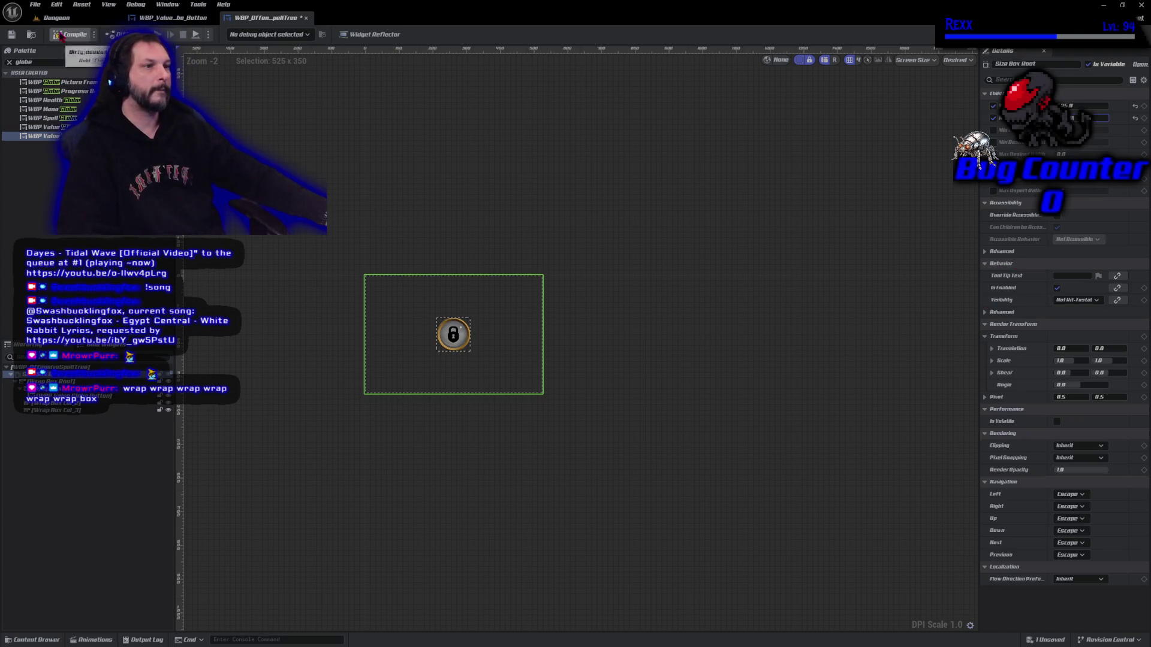
{"action": "left_click", "coordinate": [60, 37]}
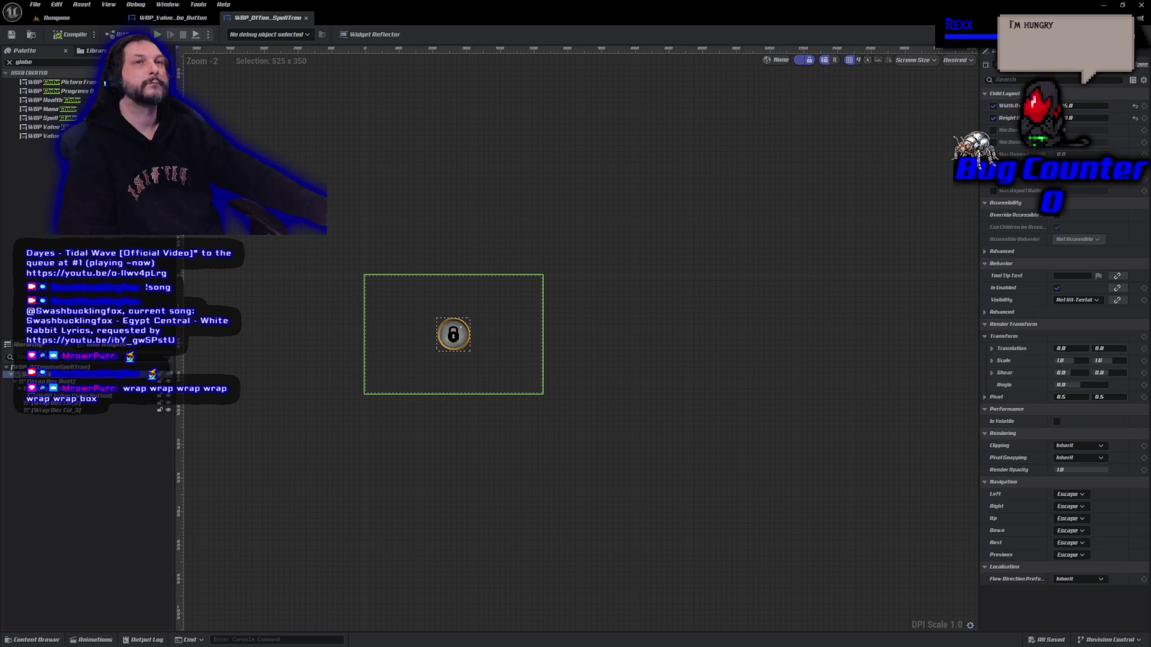
- Paste two more lock buttons into Wrap Box Col_1 so it holds three
{"action": "left_click", "coordinate": [113, 397]}
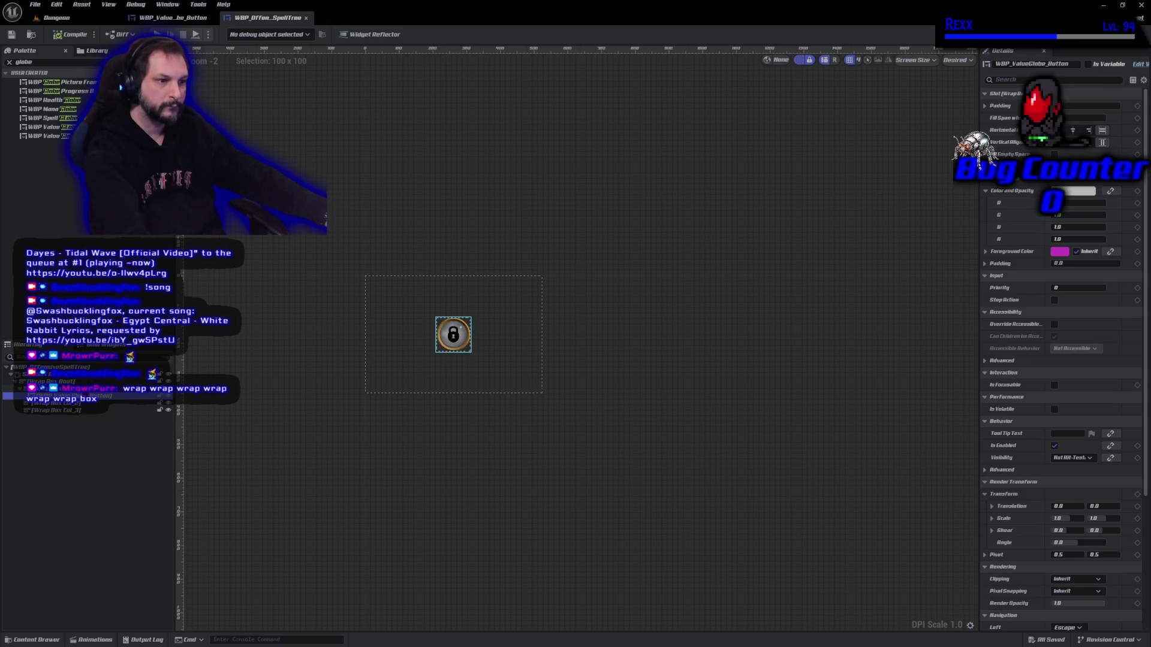
{"action": "left_click", "coordinate": [111, 389]}
{"action": "key", "text": "ctrl+v"}
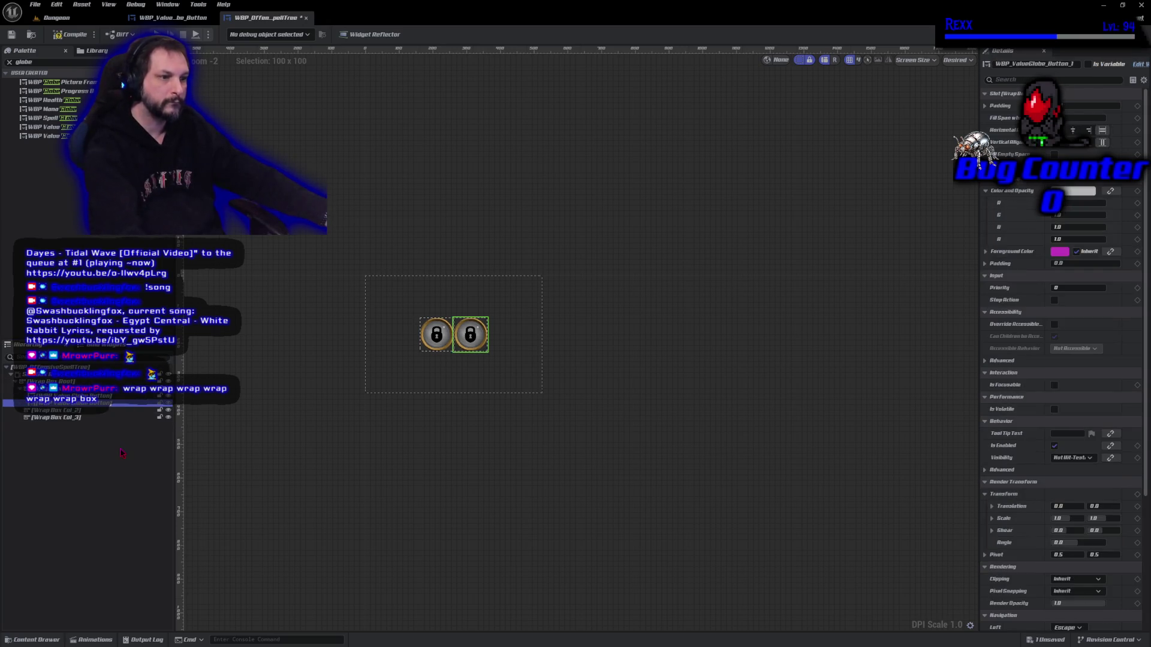
{"action": "scroll", "coordinate": [501, 429], "scroll_direction": "up", "scroll_amount": 4}
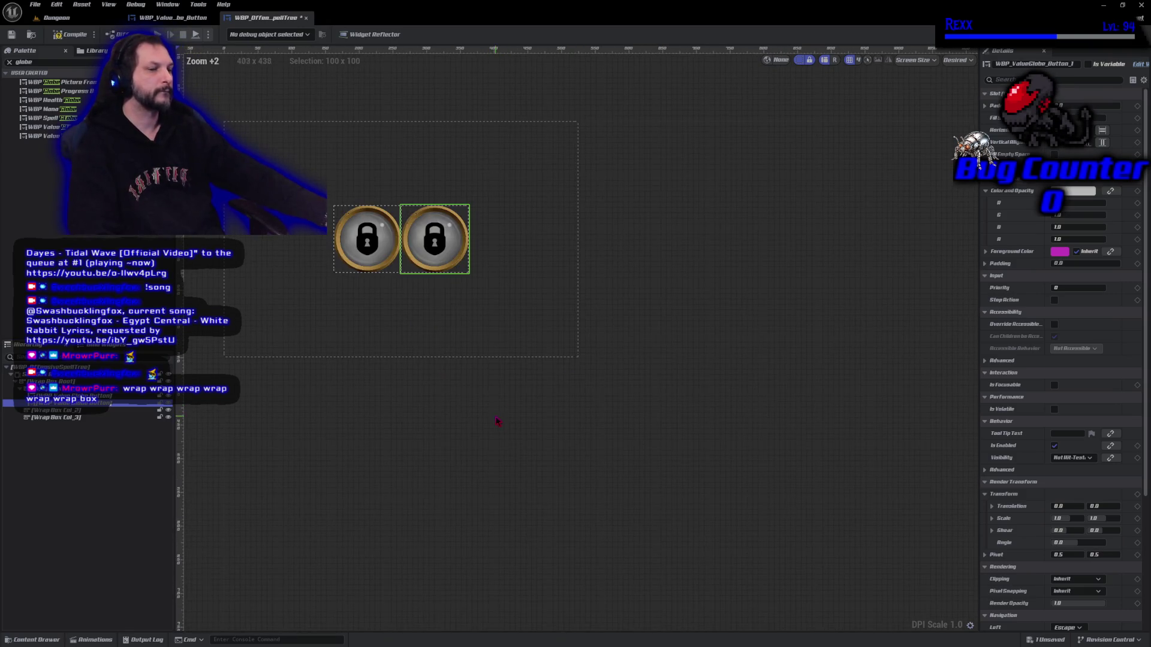
{"action": "scroll", "coordinate": [531, 354], "scroll_direction": "up", "scroll_amount": 3}
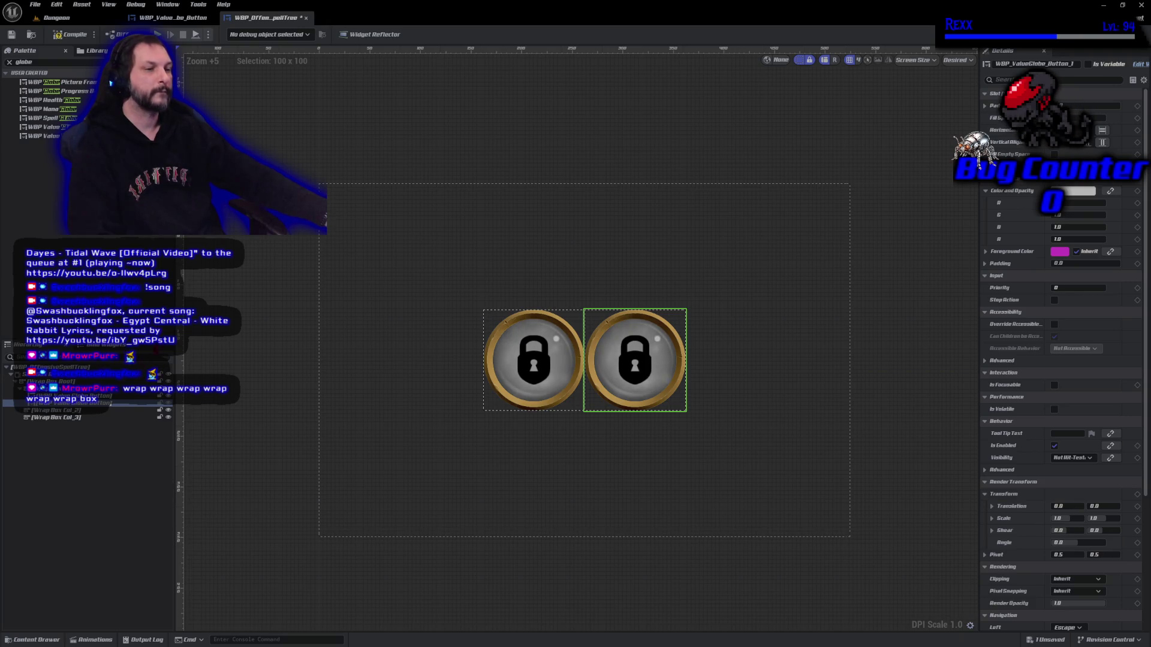
{"action": "left_click", "coordinate": [102, 397]}
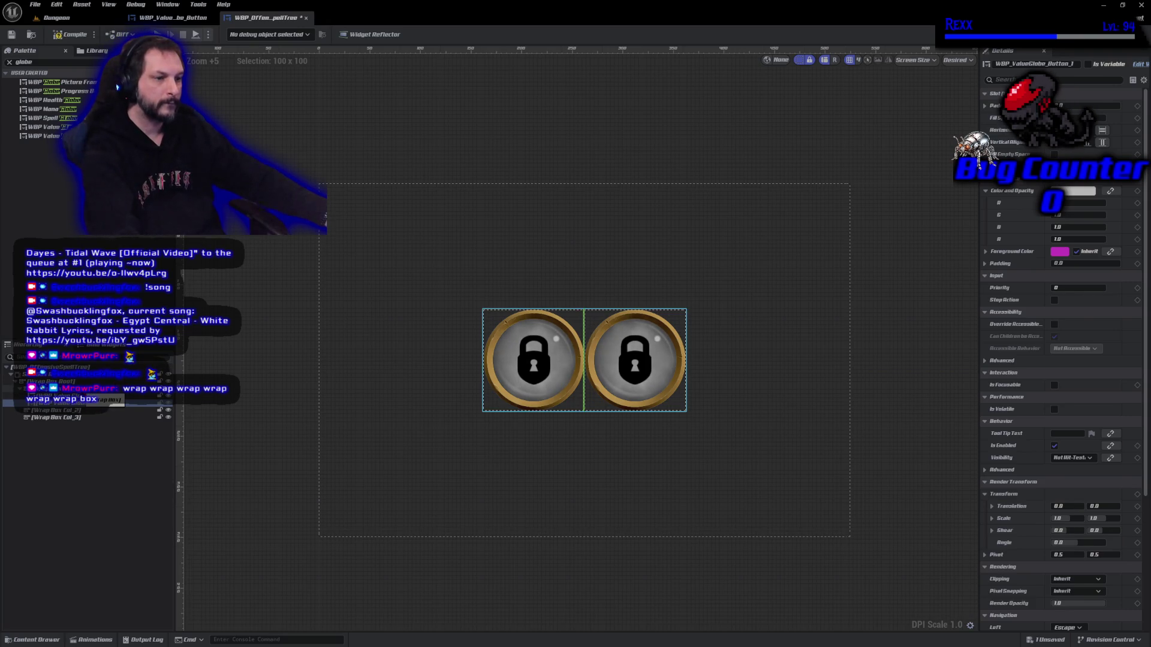
{"action": "left_click", "coordinate": [36, 388]}
{"action": "key", "text": "ctrl+v"}
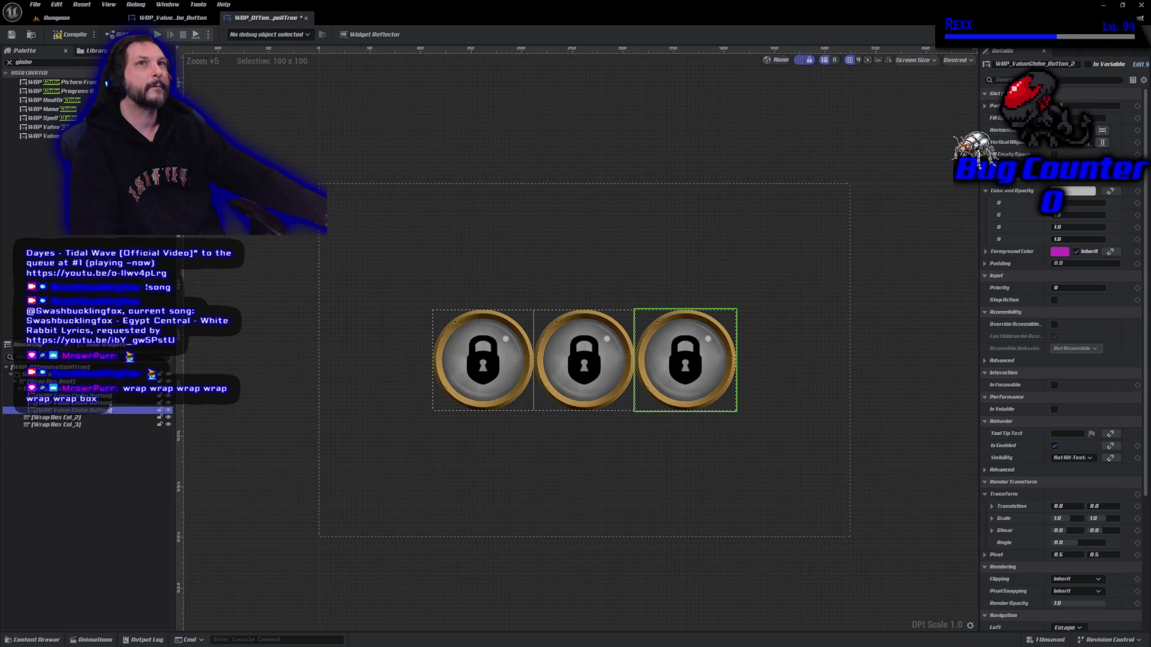
{"action": "left_click", "coordinate": [72, 388]}
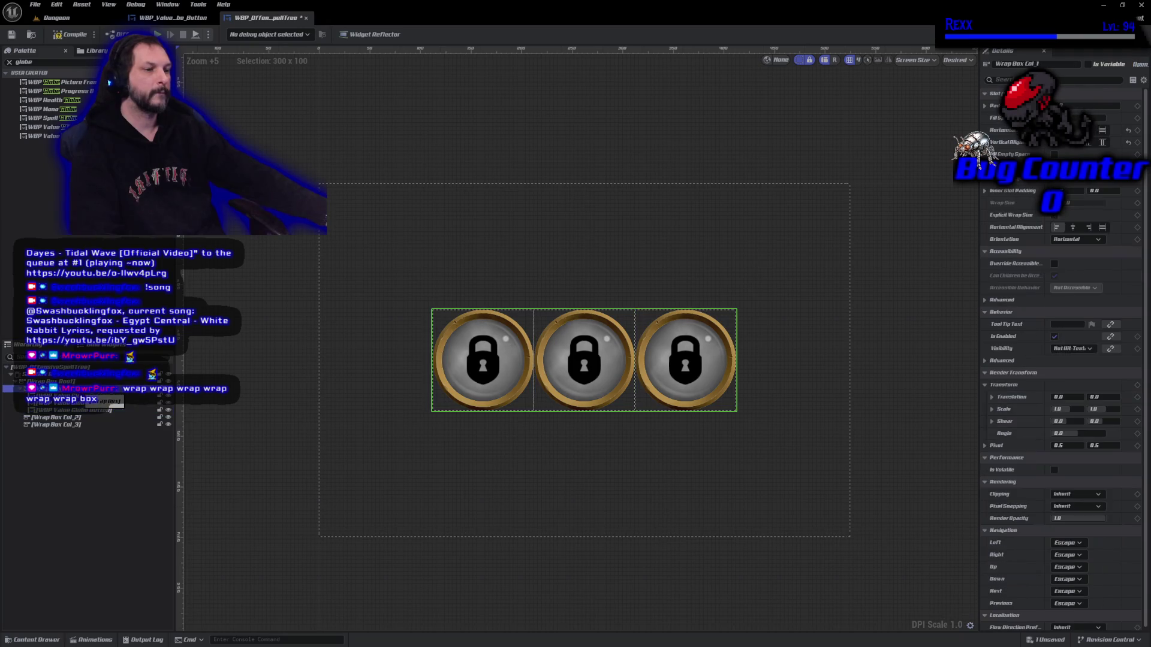
- Set Wrap Box Col_1's orientation to Vertical and select its three lock buttons
{"action": "left_click", "coordinate": [1077, 240]}
{"action": "left_click", "coordinate": [1064, 264]}
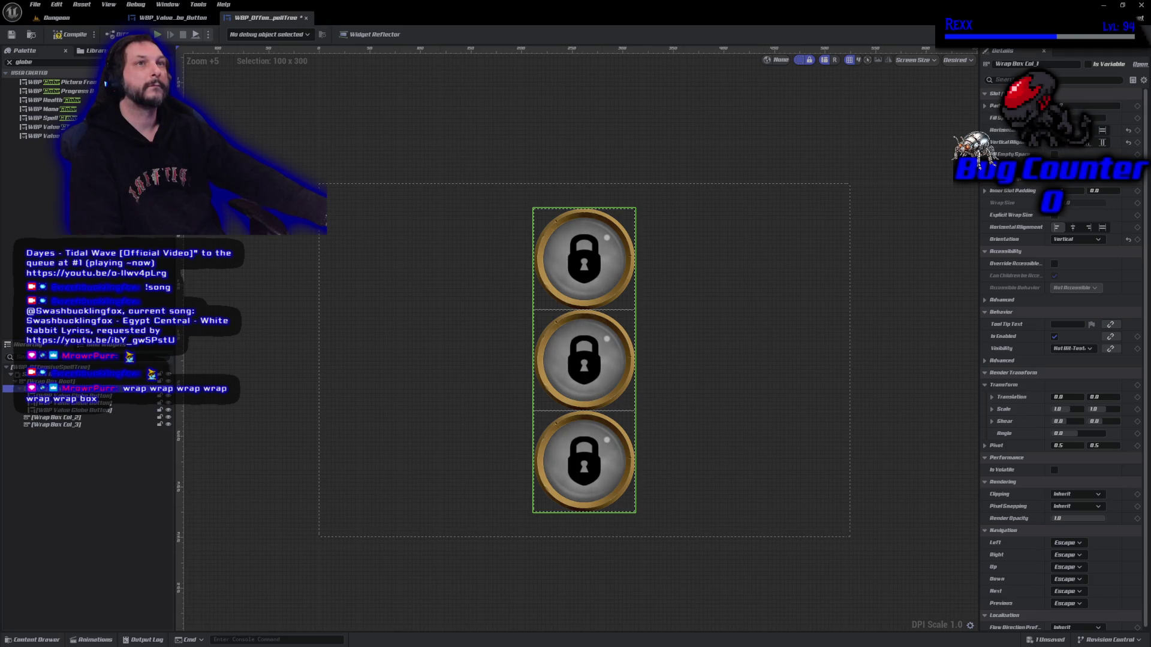
{"action": "left_click", "coordinate": [89, 410]}
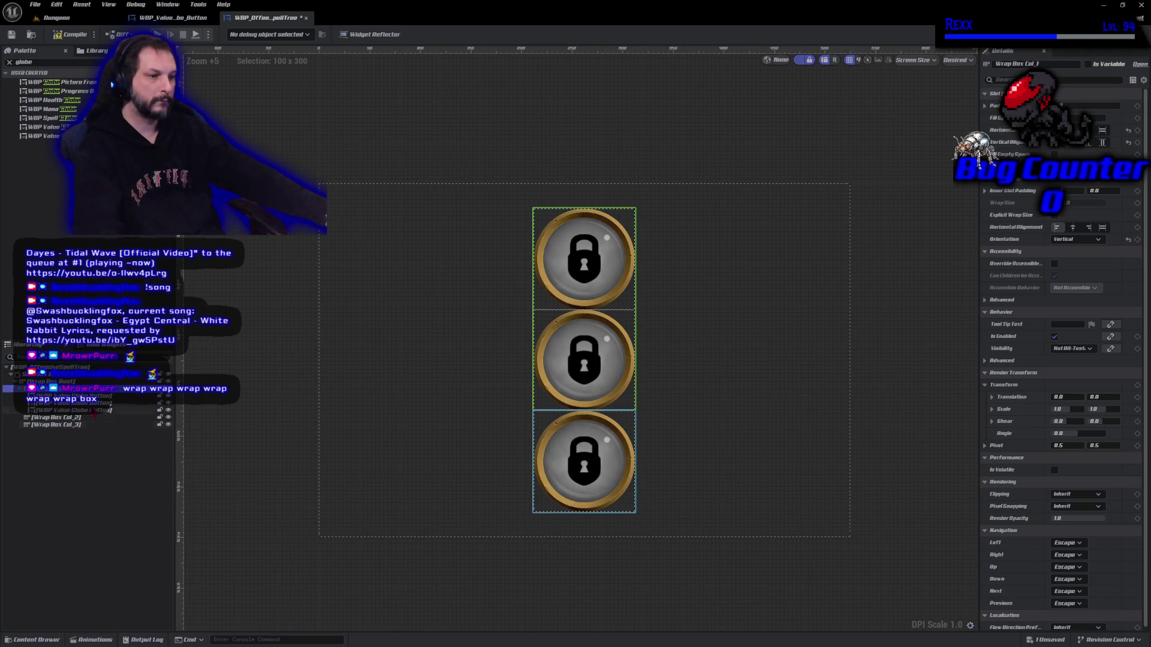
{"action": "left_click", "coordinate": [90, 395], "text": "shift"}
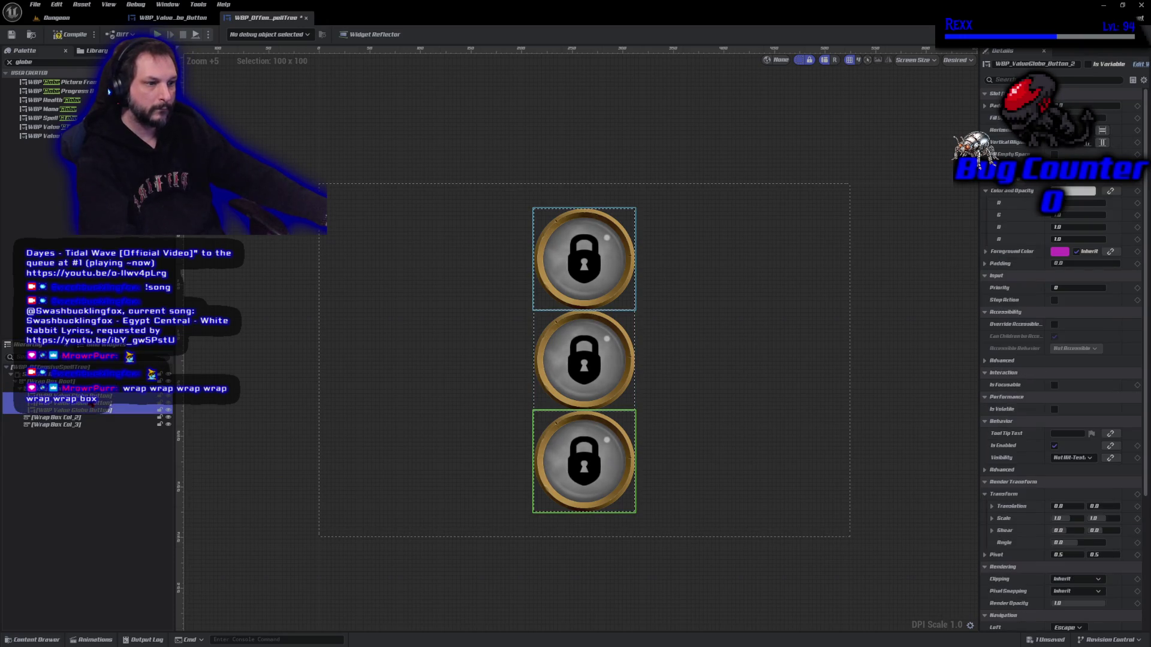
{"action": "left_click", "coordinate": [68, 418]}
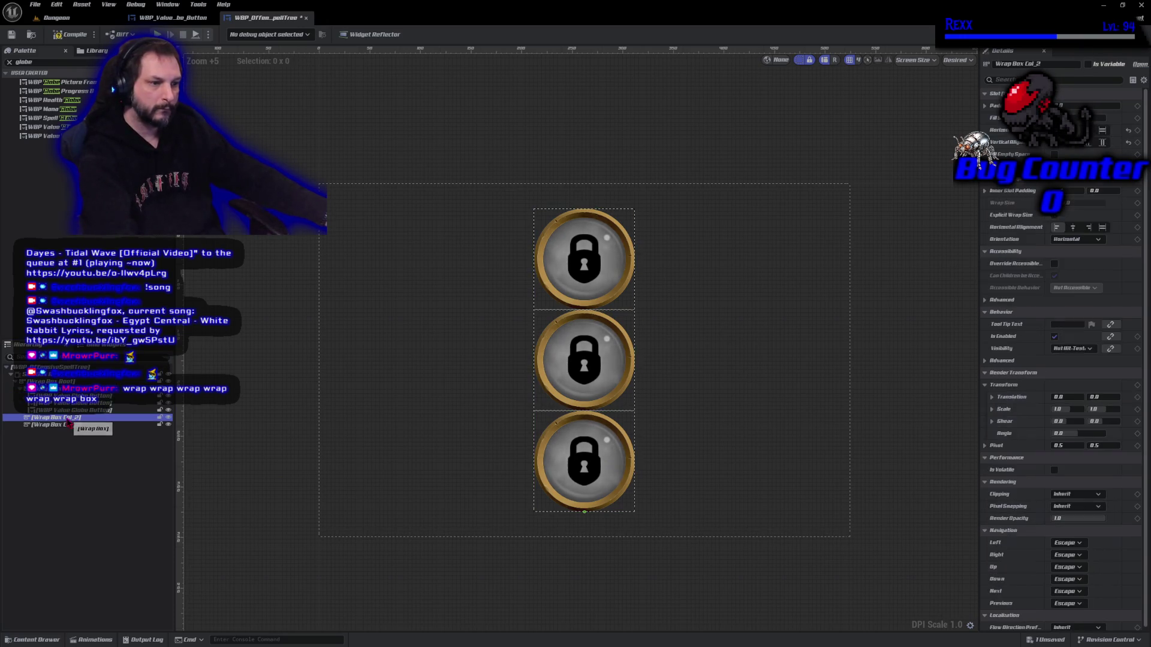
- Paste three lock buttons each into Wrap Box Col_2 and Wrap Box Col_3
{"action": "key", "text": "ctrl+v"}
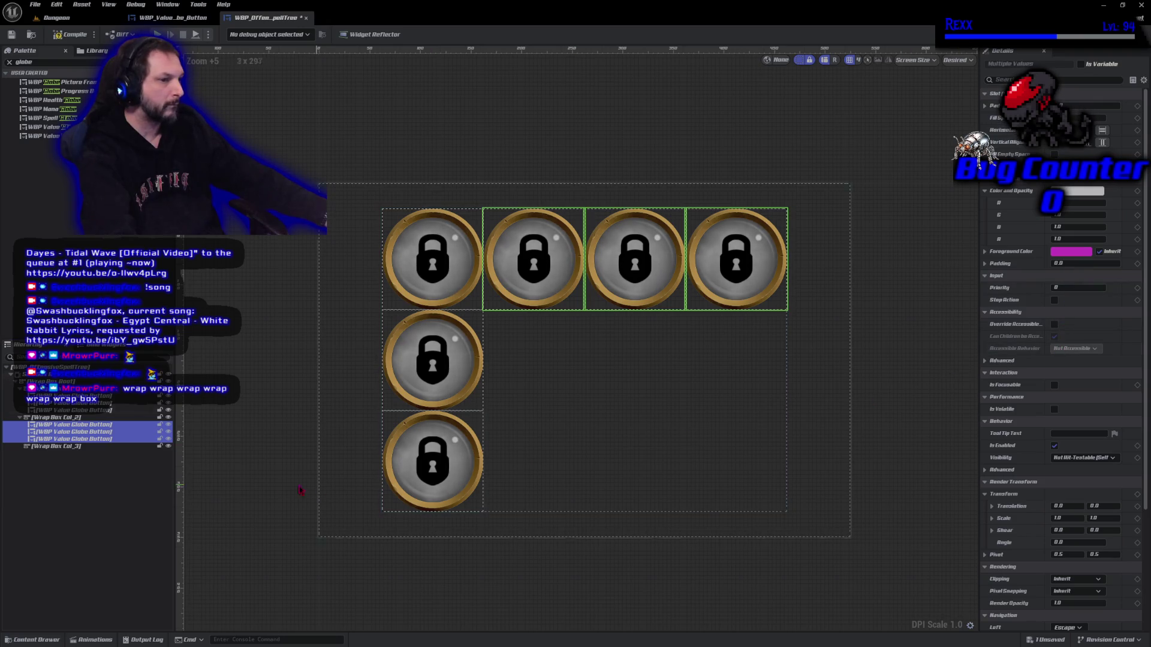
{"action": "left_click", "coordinate": [77, 418]}
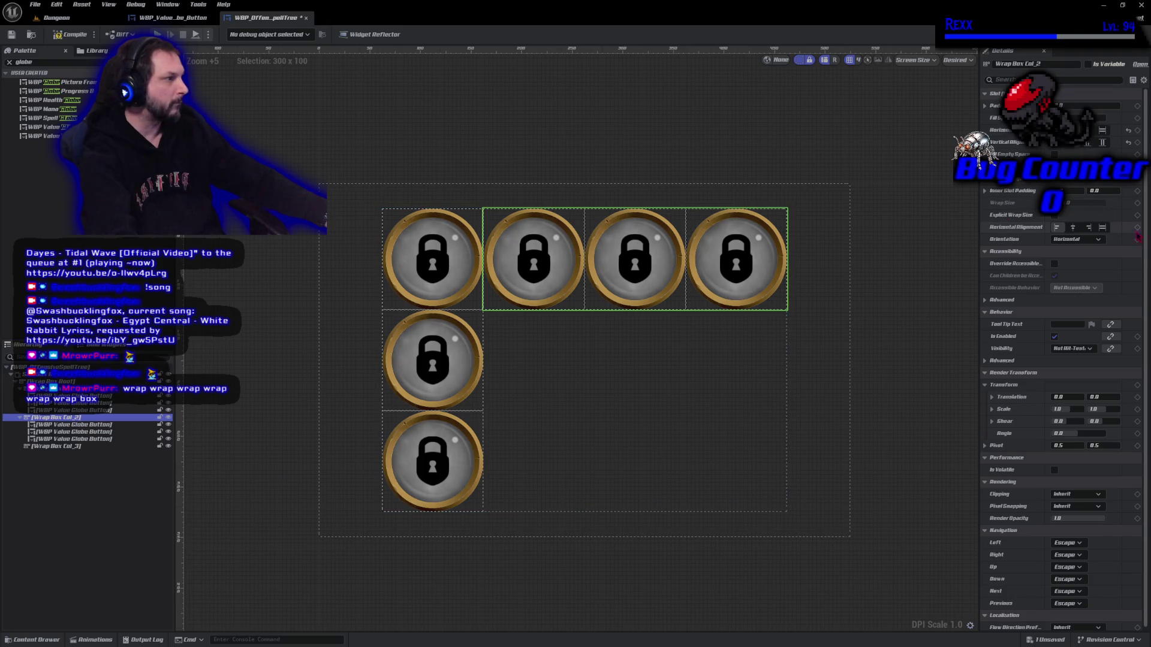
{"action": "key", "text": "ctrl+z"}
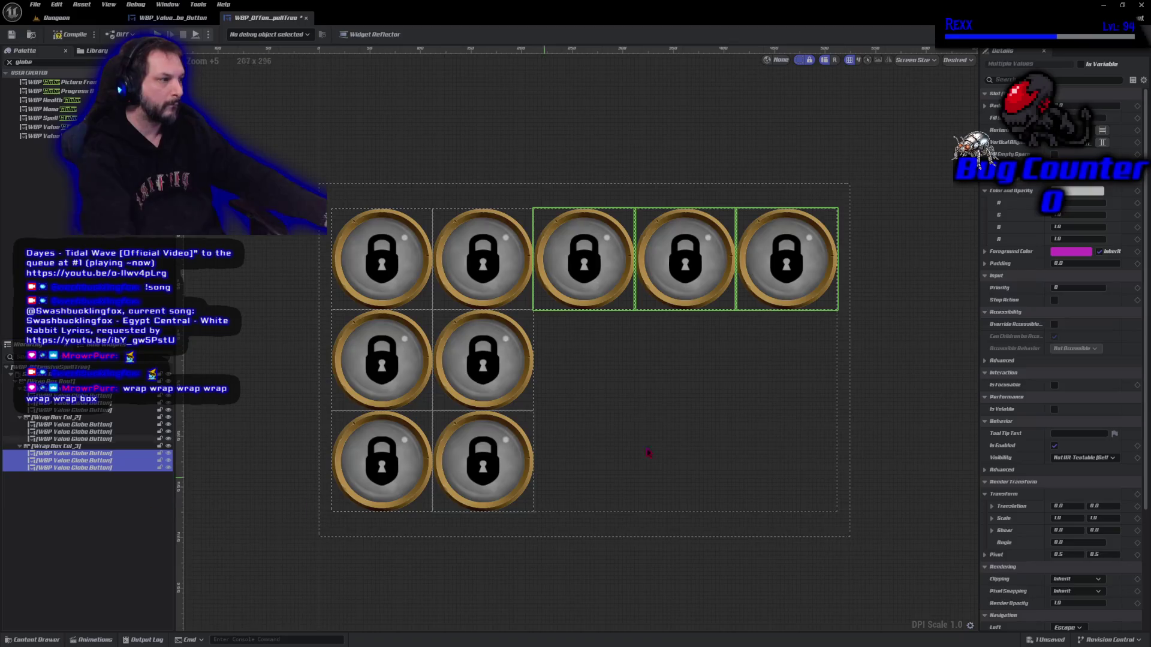
{"action": "key", "text": "ctrl+z"}
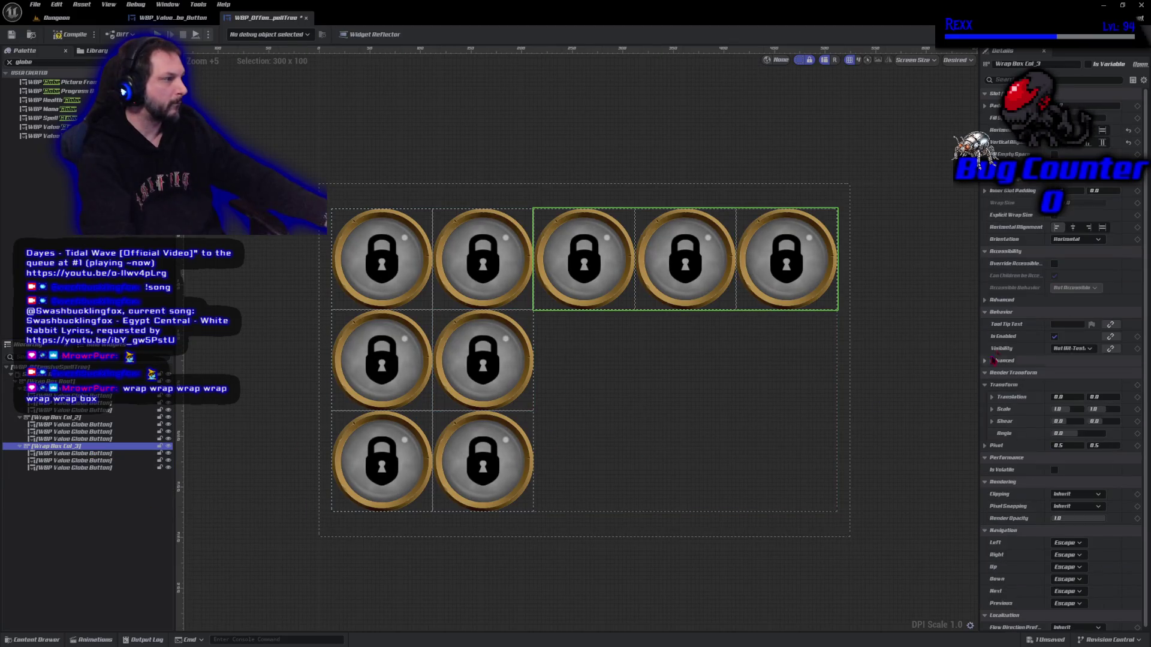
- Set Wrap Box Col_3's Orientation to Vertical and compile the widget
{"action": "left_click", "coordinate": [1076, 239]}
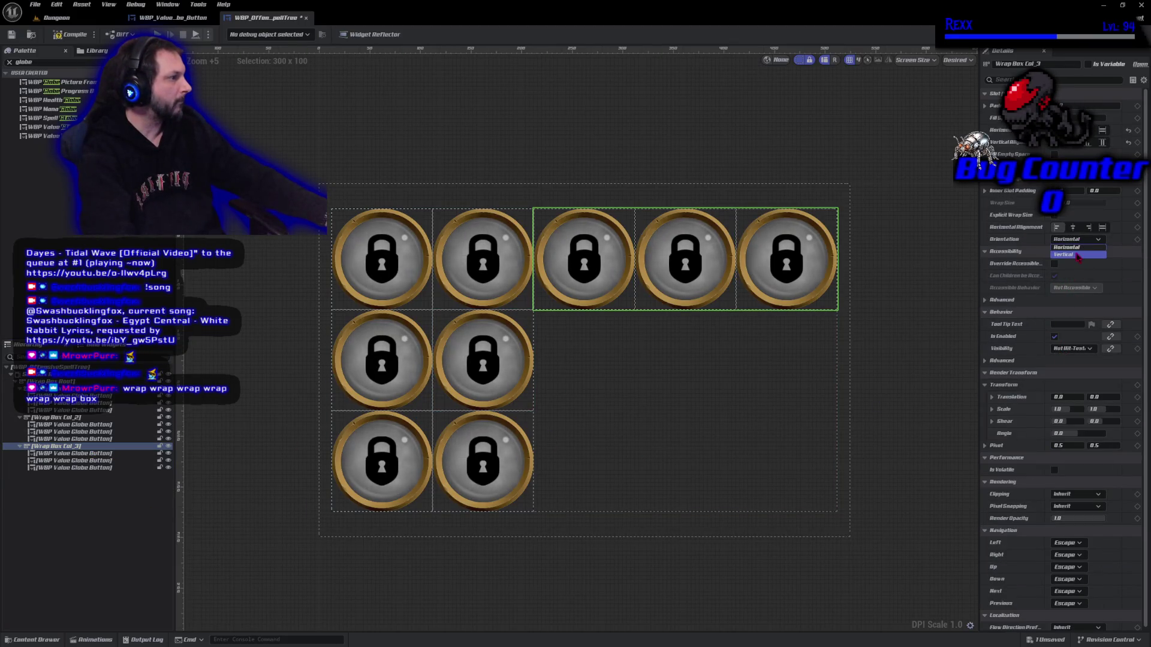
{"action": "left_click", "coordinate": [1077, 259]}
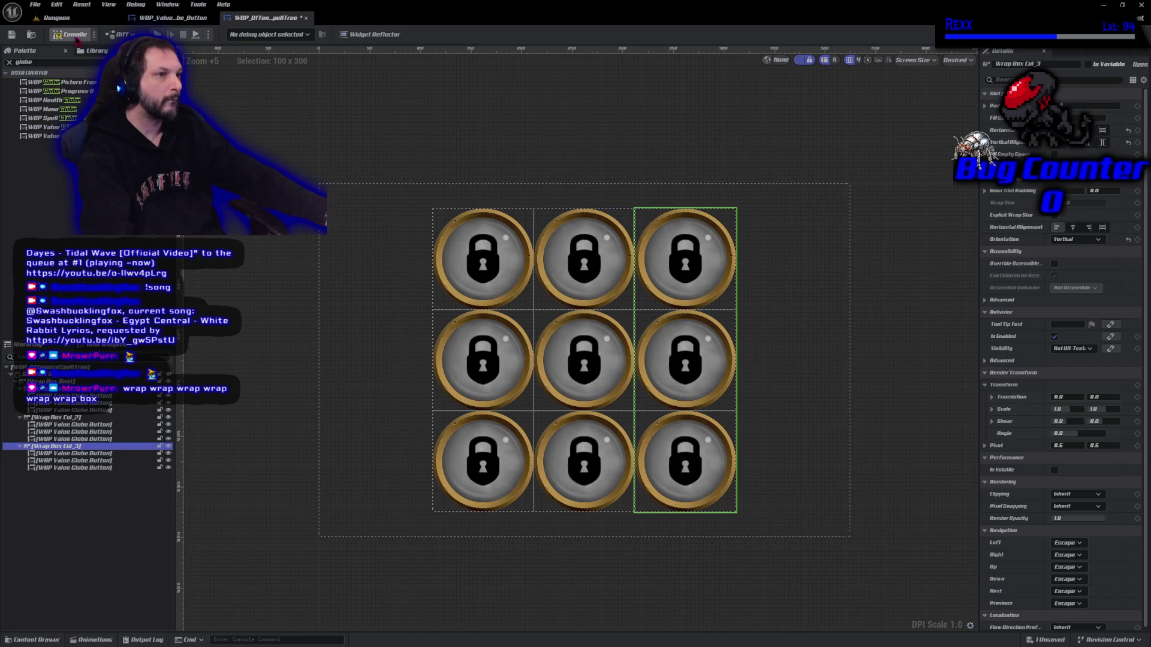
{"action": "left_click", "coordinate": [73, 35]}
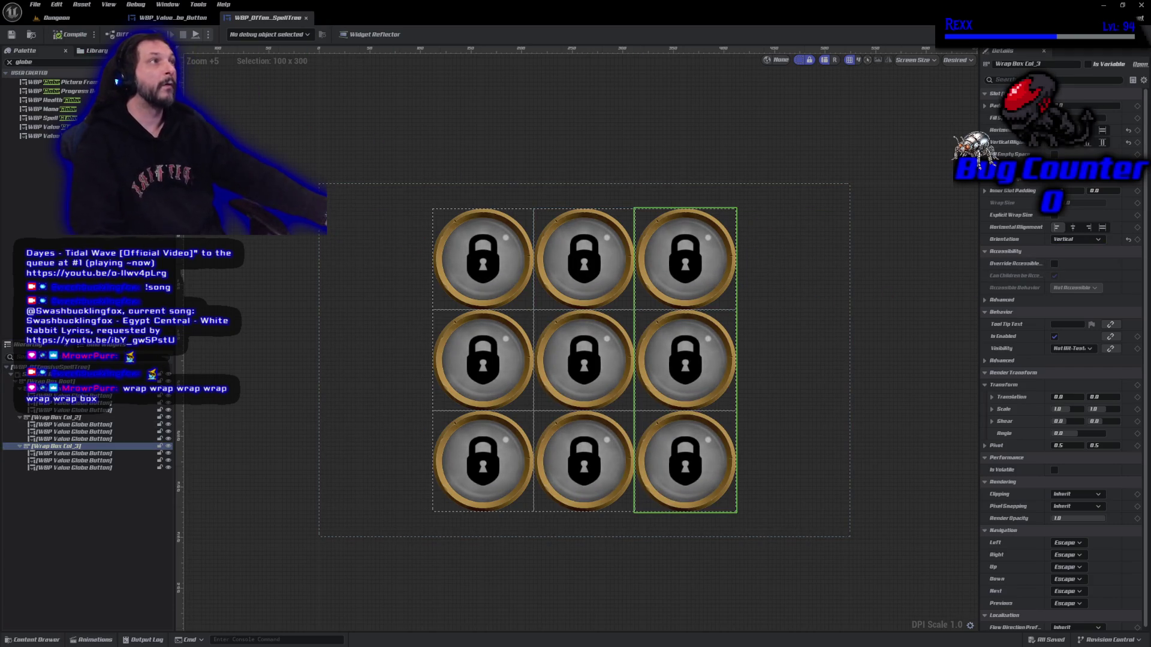
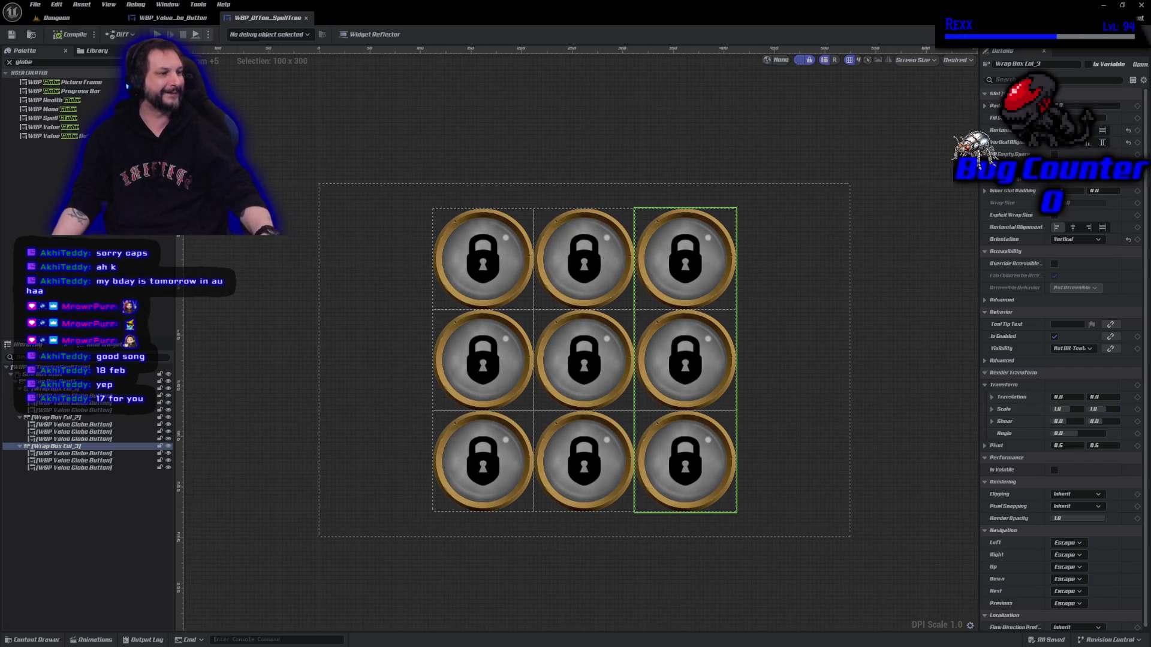
- Replace the Palette search text with 'image' so the Image widget shows under Common
{"action": "left_click", "coordinate": [60, 568]}
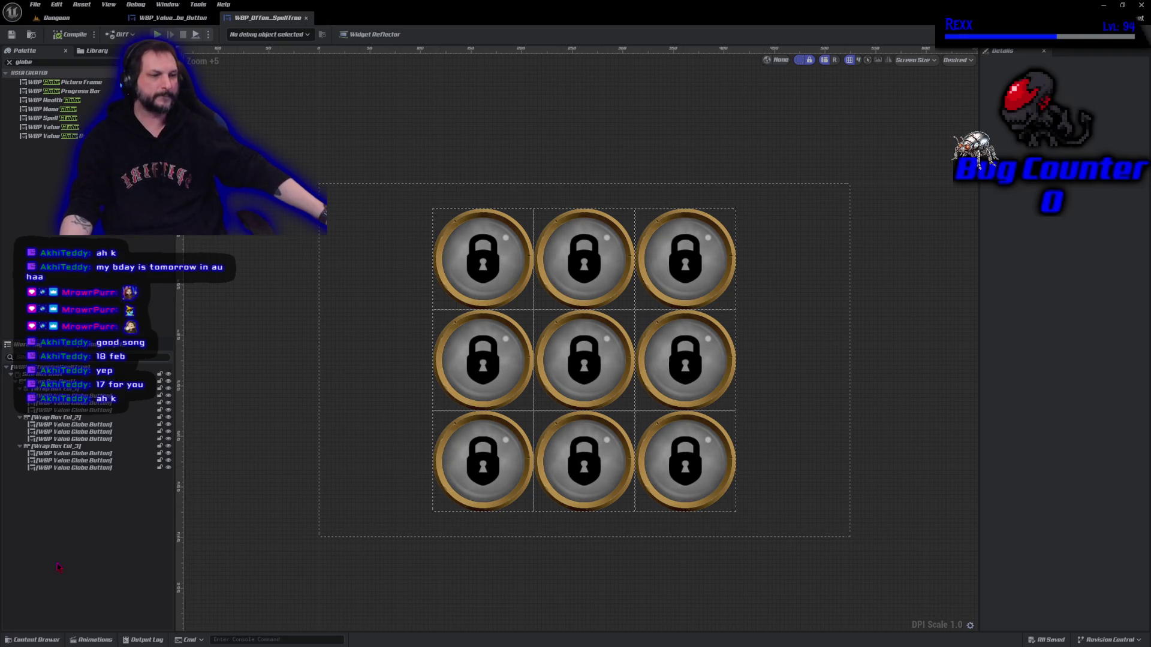
{"action": "mouse_move", "coordinate": [262, 389]}
{"action": "left_mouse_down"}
{"action": "mouse_move", "coordinate": [327, 429]}
{"action": "mouse_move", "coordinate": [236, 396]}
{"action": "mouse_move", "coordinate": [250, 404]}
{"action": "left_mouse_up"}
{"action": "scroll", "coordinate": [339, 428], "scroll_direction": "up", "scroll_amount": 2}
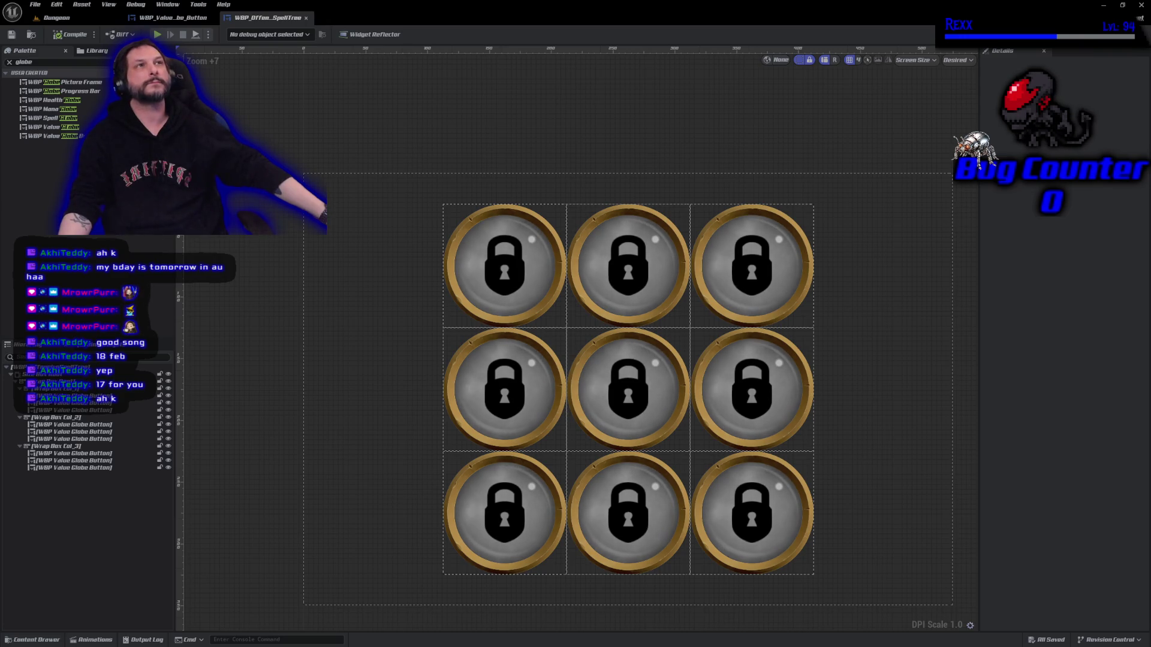
{"action": "left_click", "coordinate": [45, 62]}
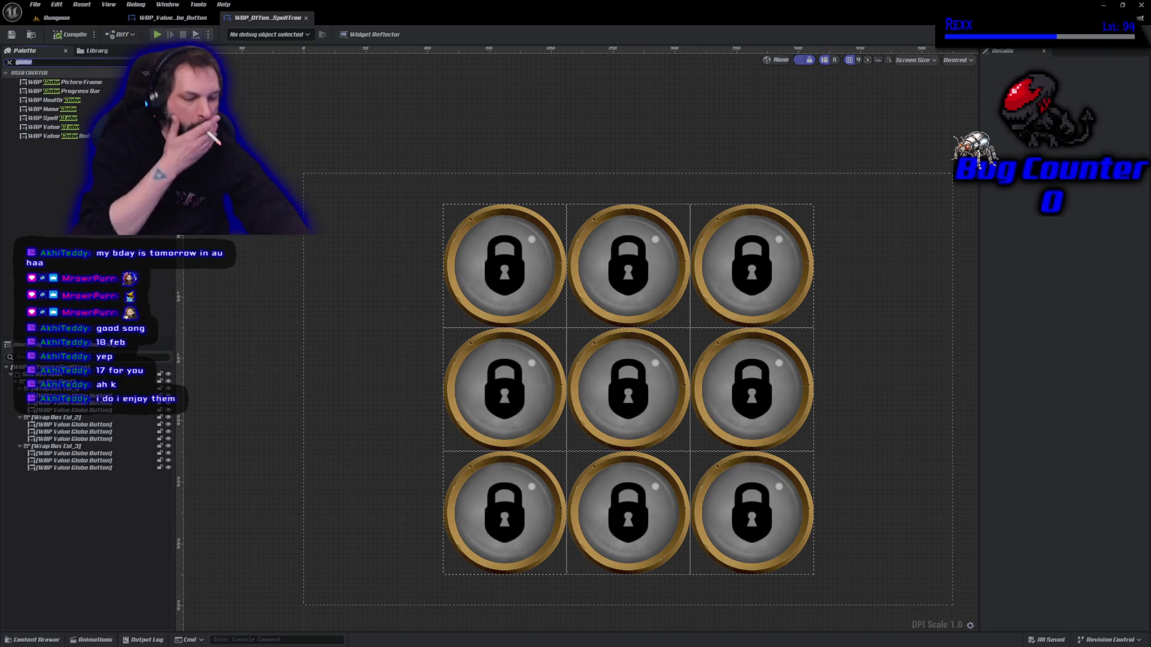
{"action": "type", "text": "image"}
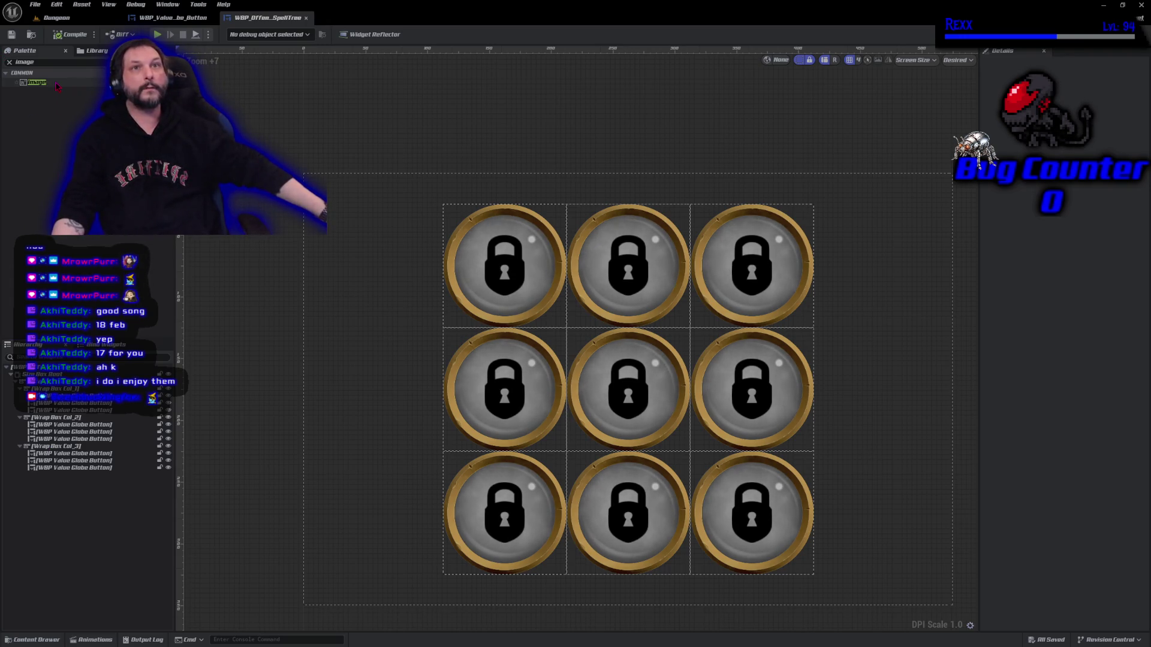
- Add an Image widget to Wrap Box Col_1 and try the Line texture as its brush
{"action": "mouse_move", "coordinate": [57, 87]}
{"action": "left_mouse_down"}
{"action": "mouse_move", "coordinate": [111, 84]}
{"action": "mouse_move", "coordinate": [93, 410]}
{"action": "left_mouse_up"}
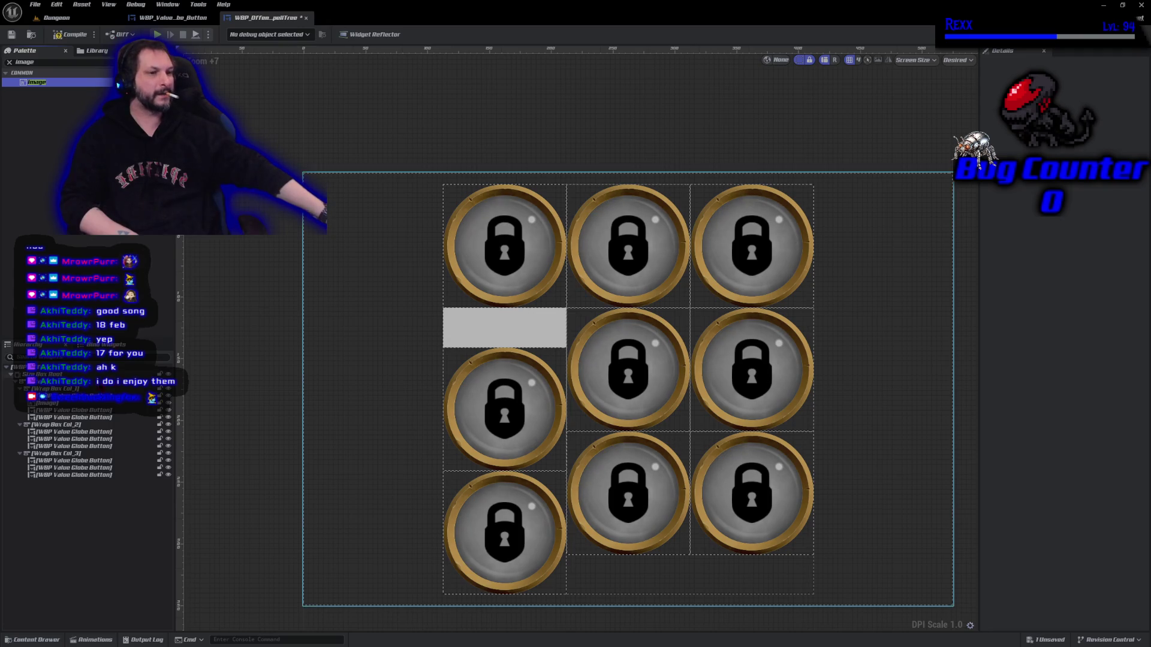
{"action": "left_click", "coordinate": [504, 327]}
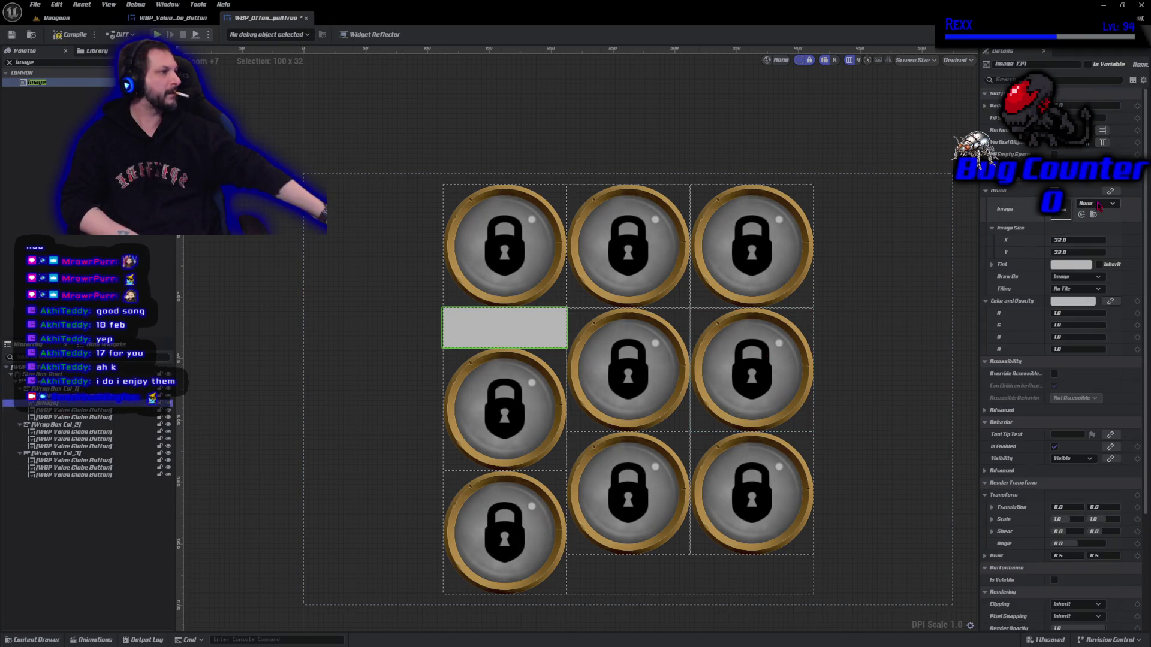
{"action": "left_click", "coordinate": [1099, 206]}
{"action": "type", "text": "line"}
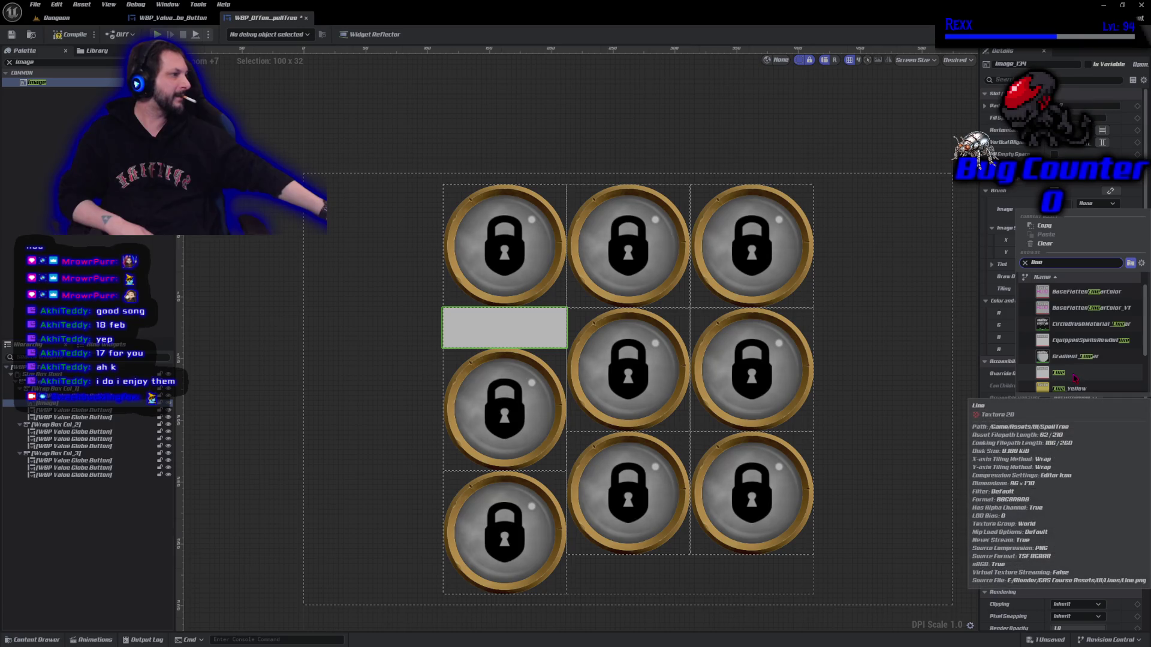
{"action": "scroll", "coordinate": [1075, 377], "scroll_direction": "down", "scroll_amount": 1}
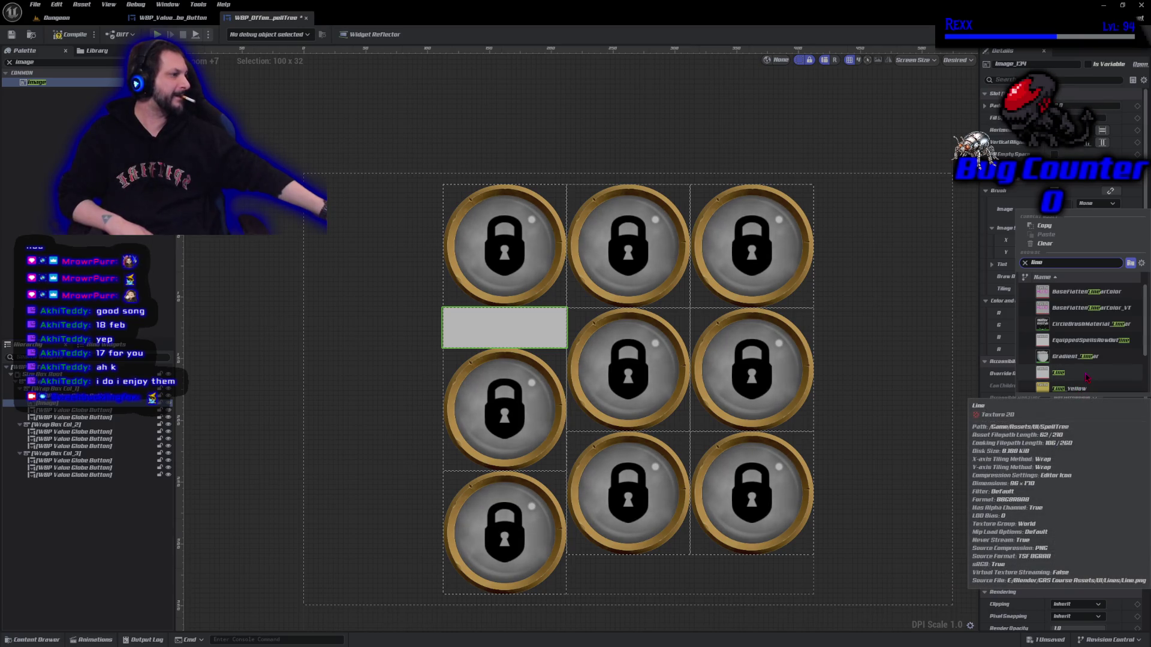
{"action": "scroll", "coordinate": [1086, 376], "scroll_direction": "down", "scroll_amount": 1}
{"action": "scroll", "coordinate": [1086, 376], "scroll_direction": "down", "scroll_amount": 2}
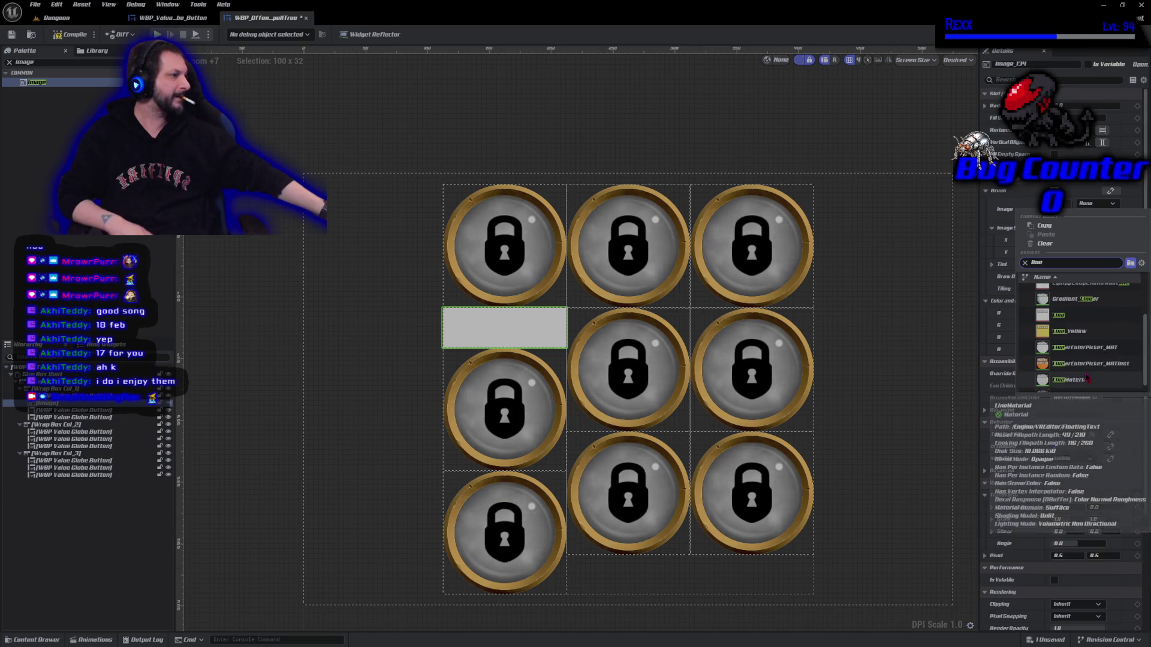
{"action": "left_click", "coordinate": [1091, 314]}
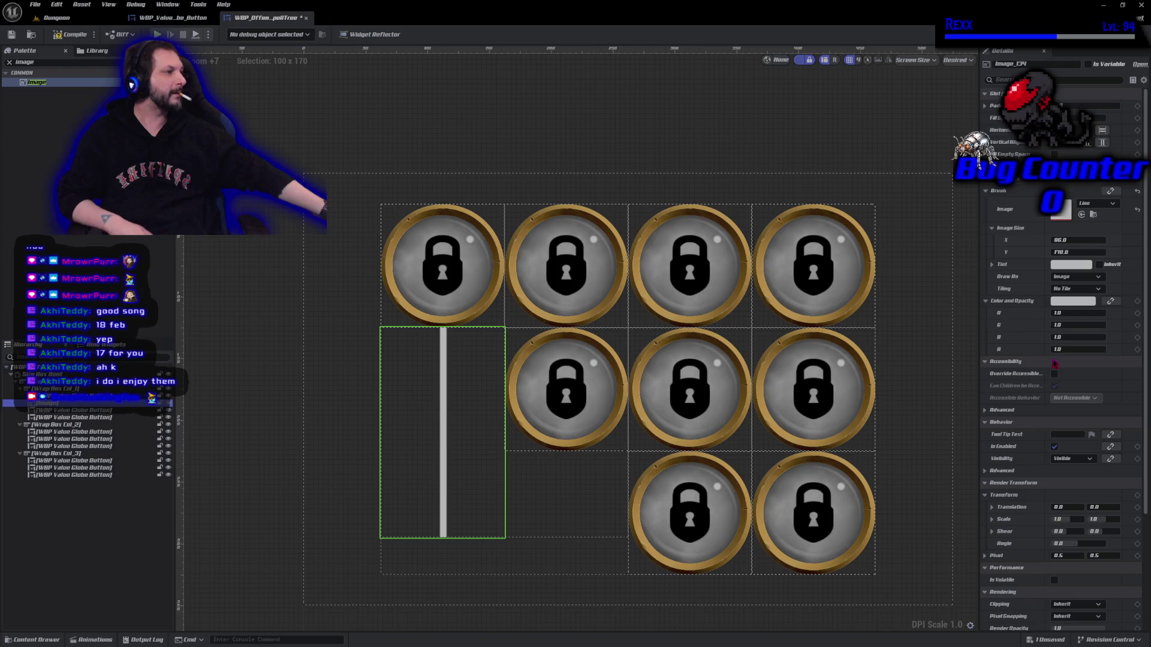
- Undo the texture change and the image addition, then redo adding the image
{"action": "key", "text": "ctrl+z"}
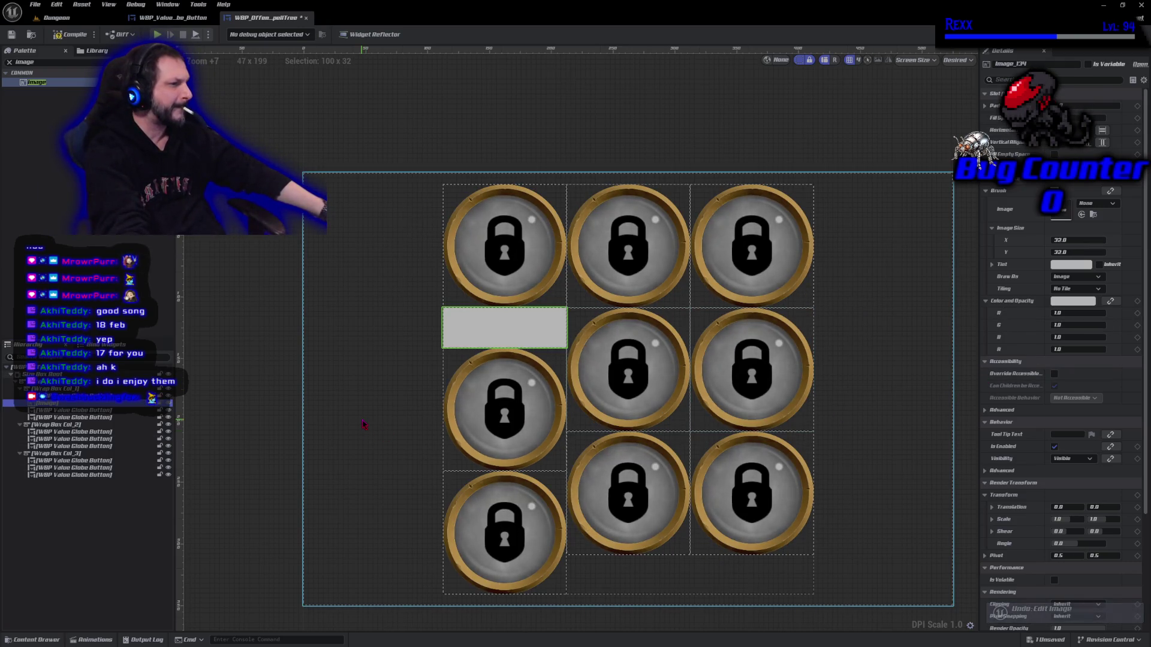
{"action": "key", "text": "ctrl+z"}
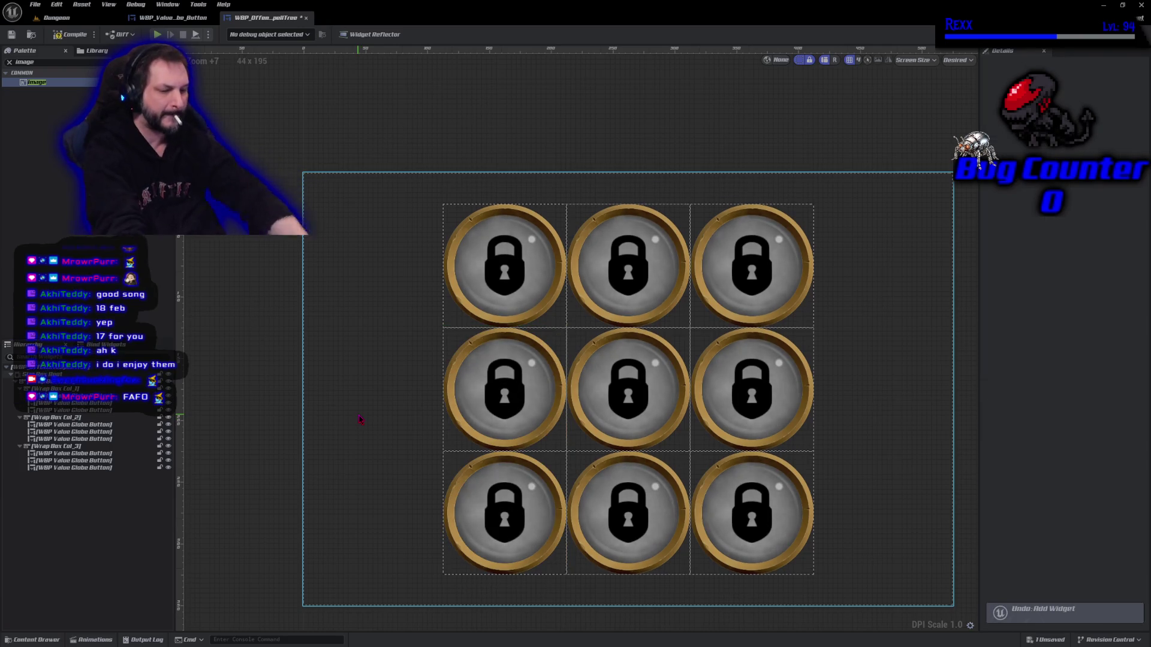
{"action": "key", "text": "ctrl+y"}
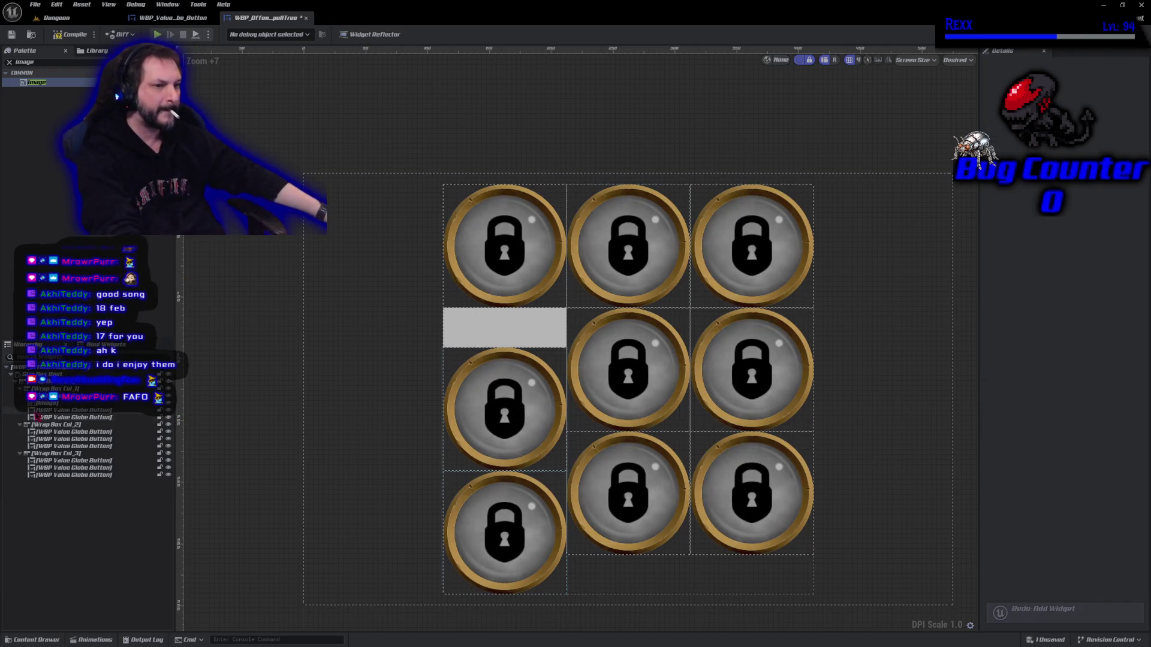
- Set the grey placeholder image's Brush Image to the Line texture
{"action": "left_click", "coordinate": [504, 327]}
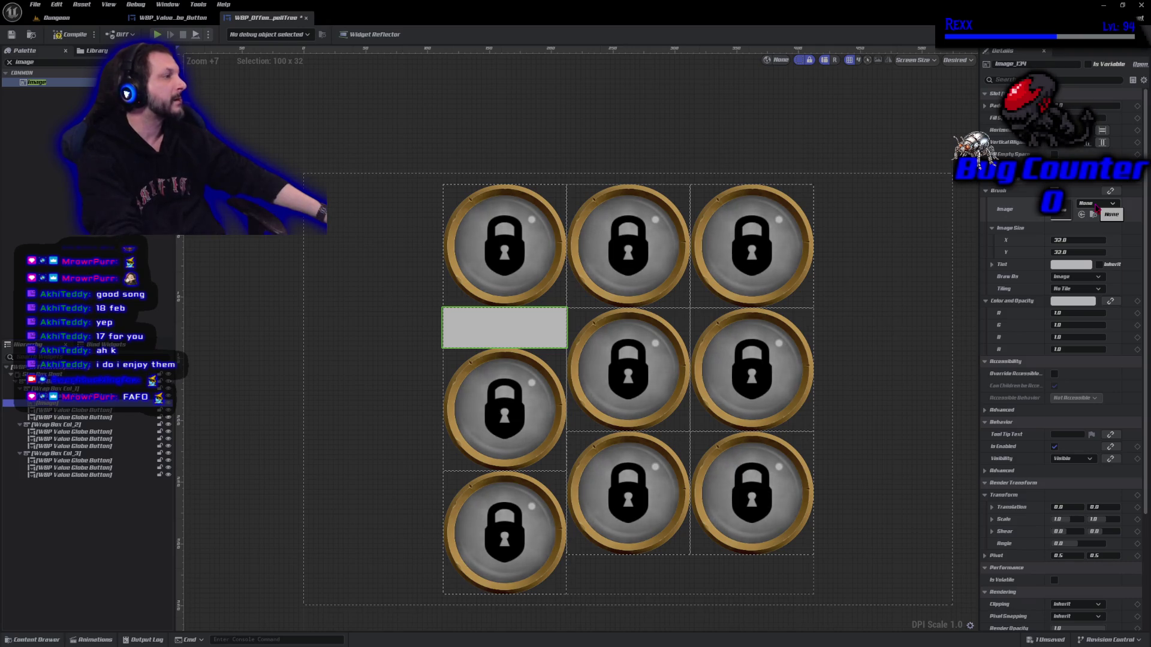
{"action": "left_click", "coordinate": [1093, 207]}
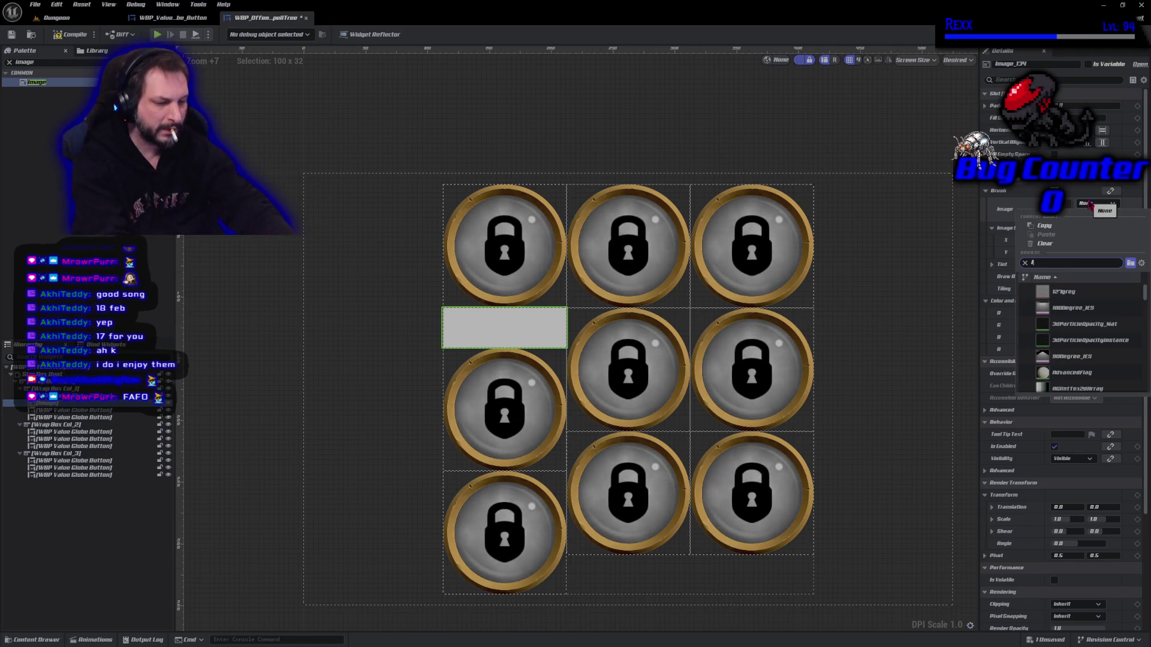
{"action": "type", "text": "lime"}
{"action": "left_click", "coordinate": [1070, 292]}
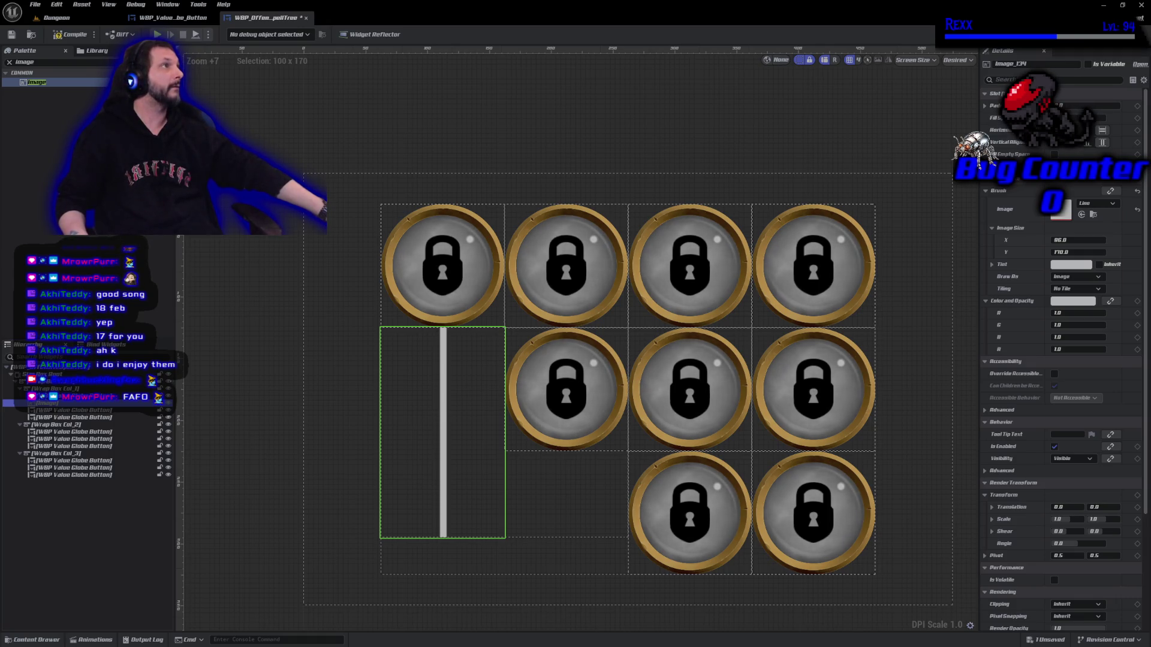
- Resize the Line image to roughly 32 by 32
{"action": "left_click", "coordinate": [1064, 240]}
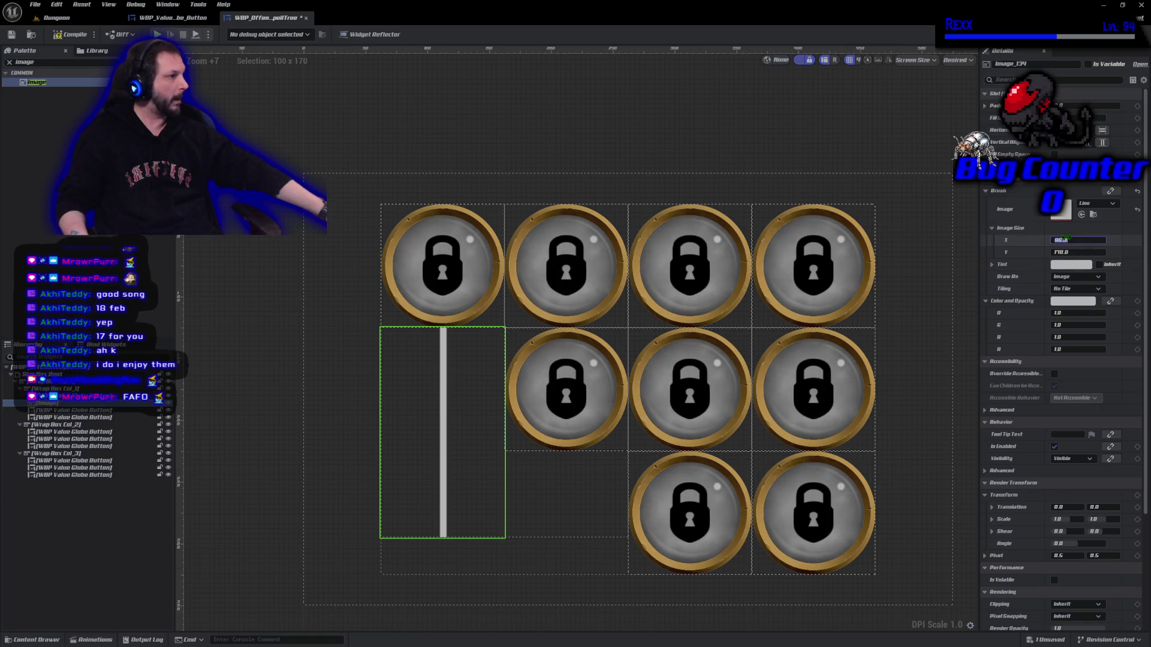
{"action": "type", "text": "33"}
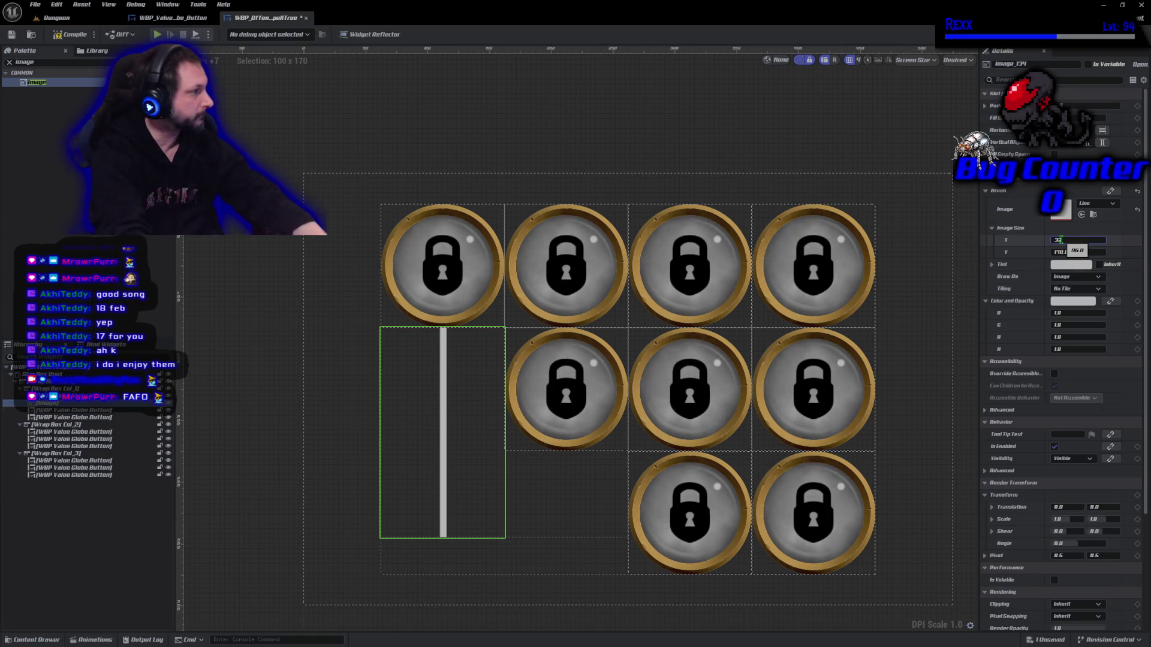
{"action": "key", "text": "Tab"}
{"action": "type", "text": "32"}
{"action": "key", "text": "Return"}
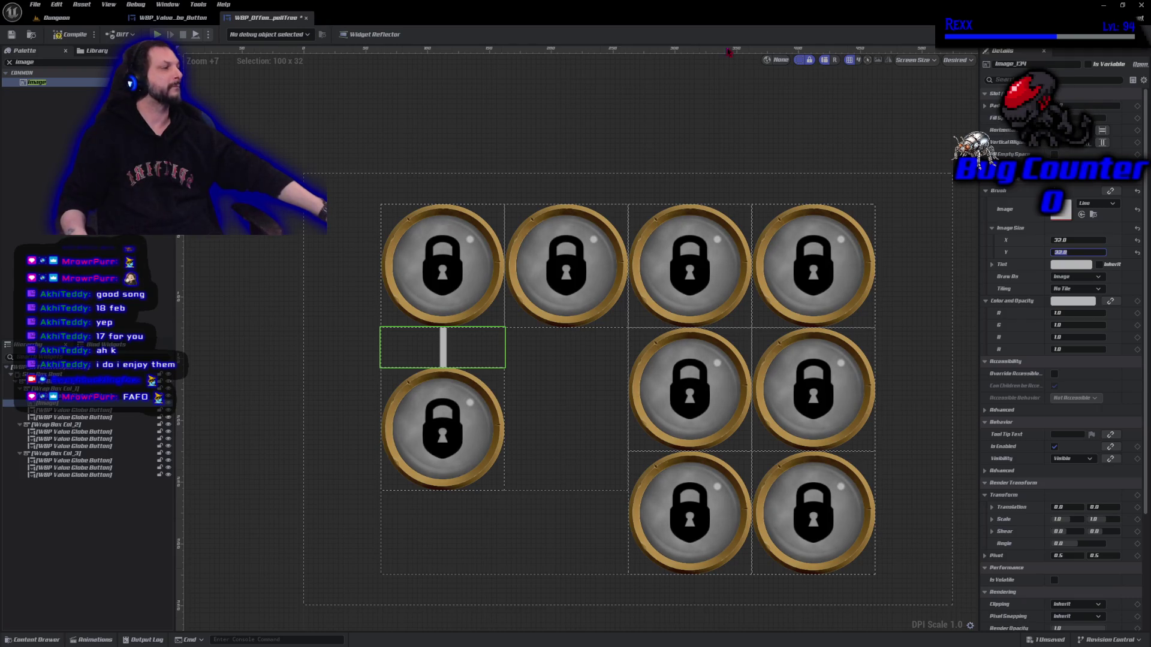
- Try image heights of 15, 10, 1 and 0, settle on 15, and undo the forced line break
{"action": "type", "text": "15"}
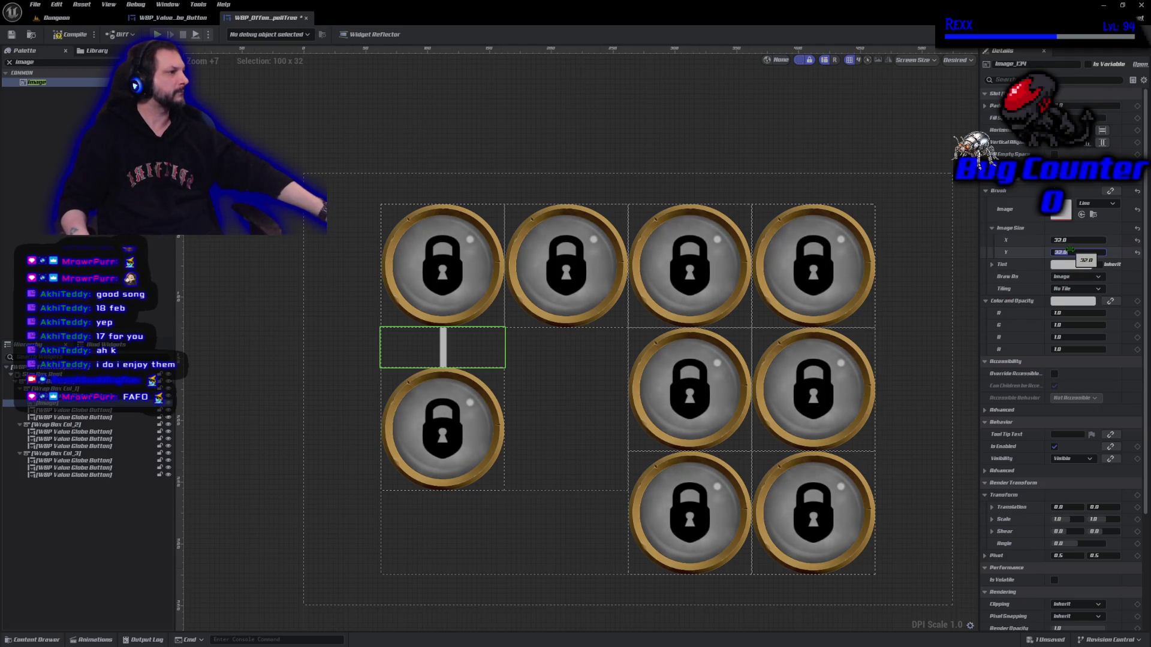
{"action": "key", "text": "Return"}
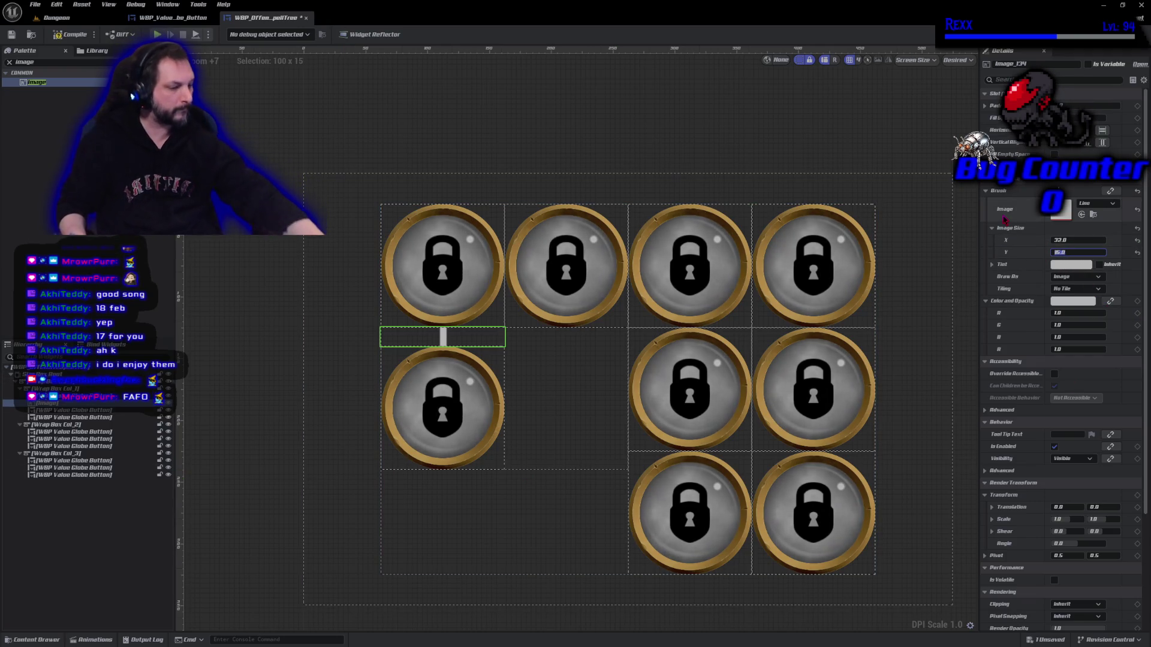
{"action": "type", "text": "10"}
{"action": "key", "text": "Return"}
{"action": "type", "text": "1"}
{"action": "key", "text": "Return"}
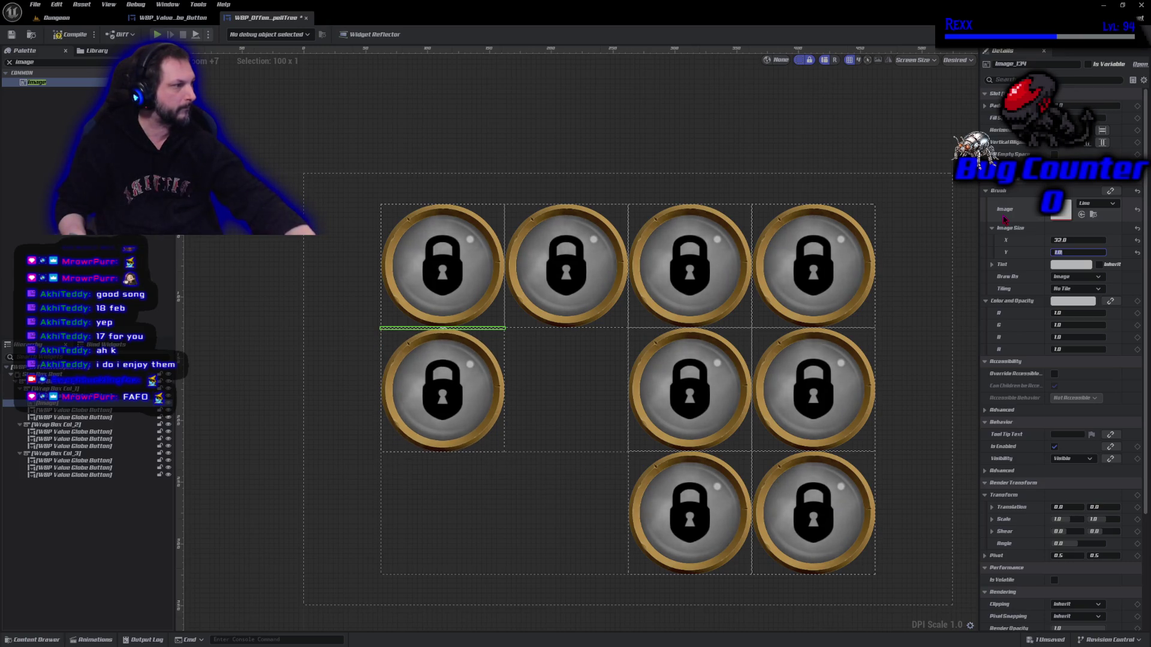
{"action": "key", "text": "Return"}
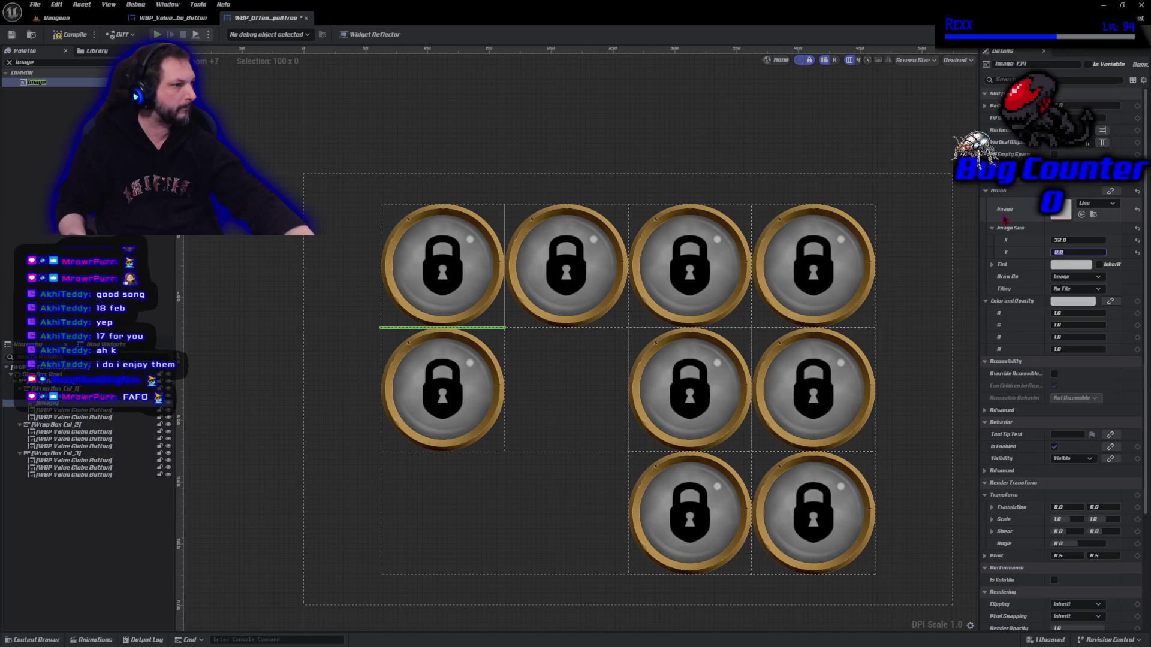
{"action": "key", "text": "Return"}
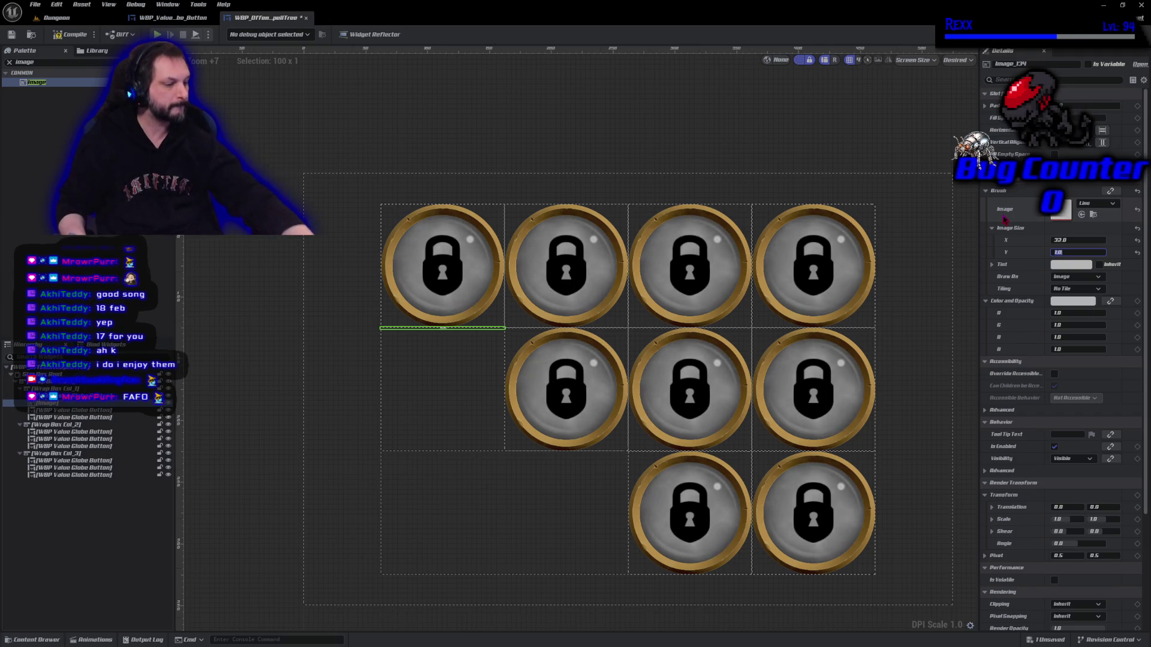
{"action": "type", "text": "15"}
{"action": "key", "text": "Return"}
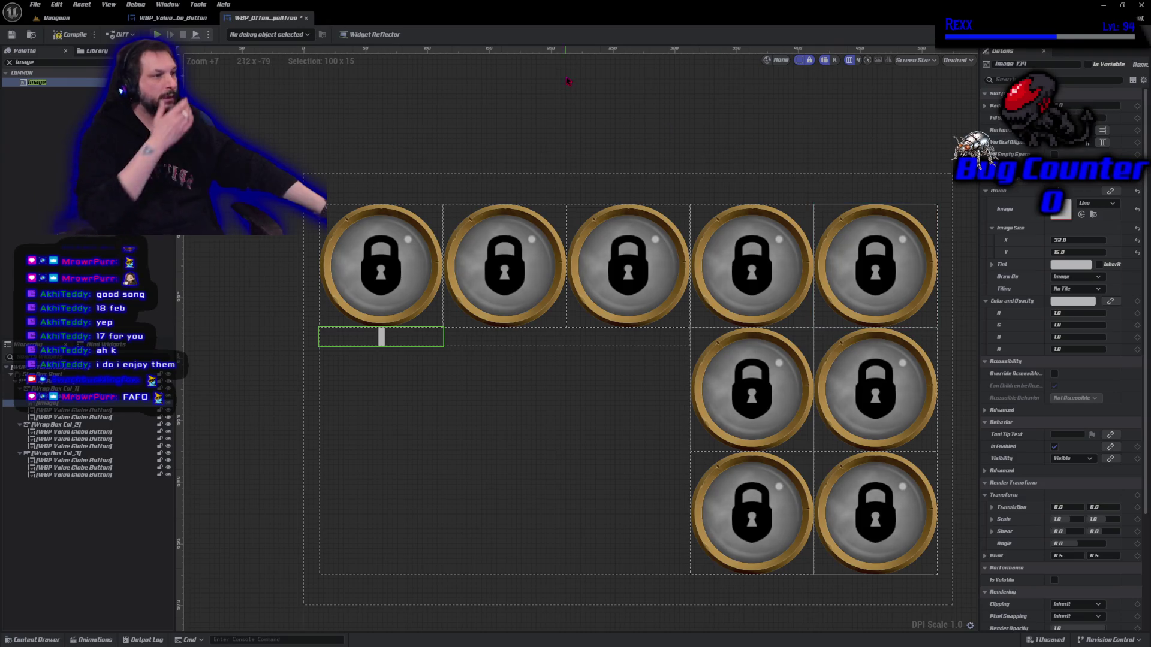
{"action": "key", "text": "ctrl+z"}
{"action": "key", "text": "ctrl+z"}
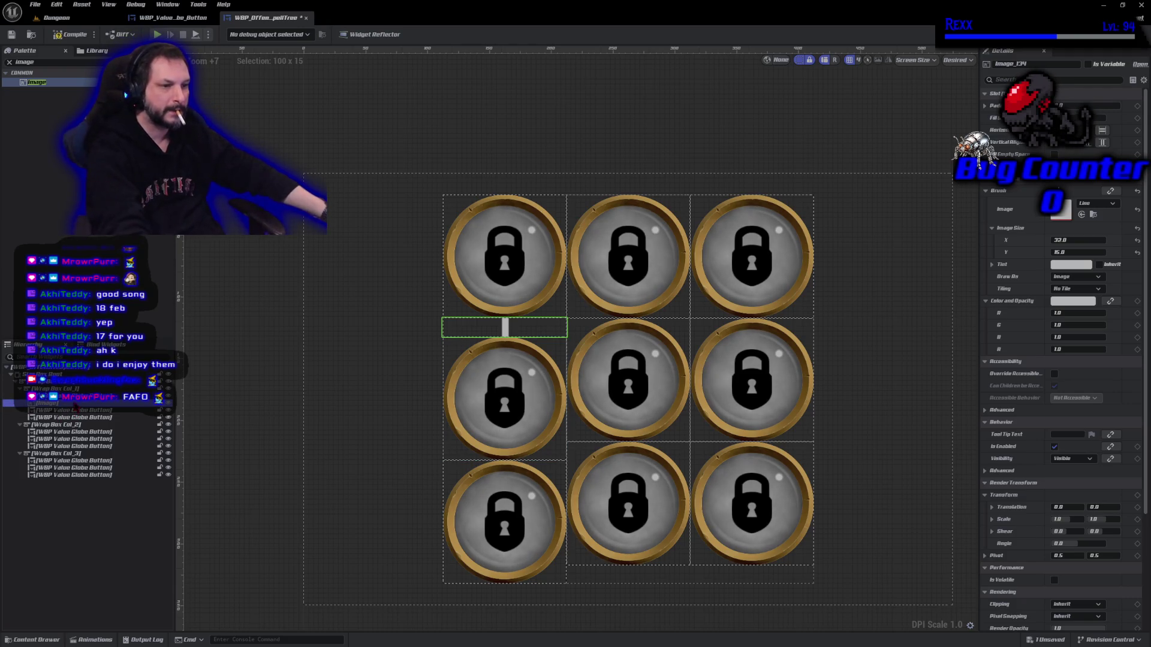
{"action": "left_click", "coordinate": [75, 404]}
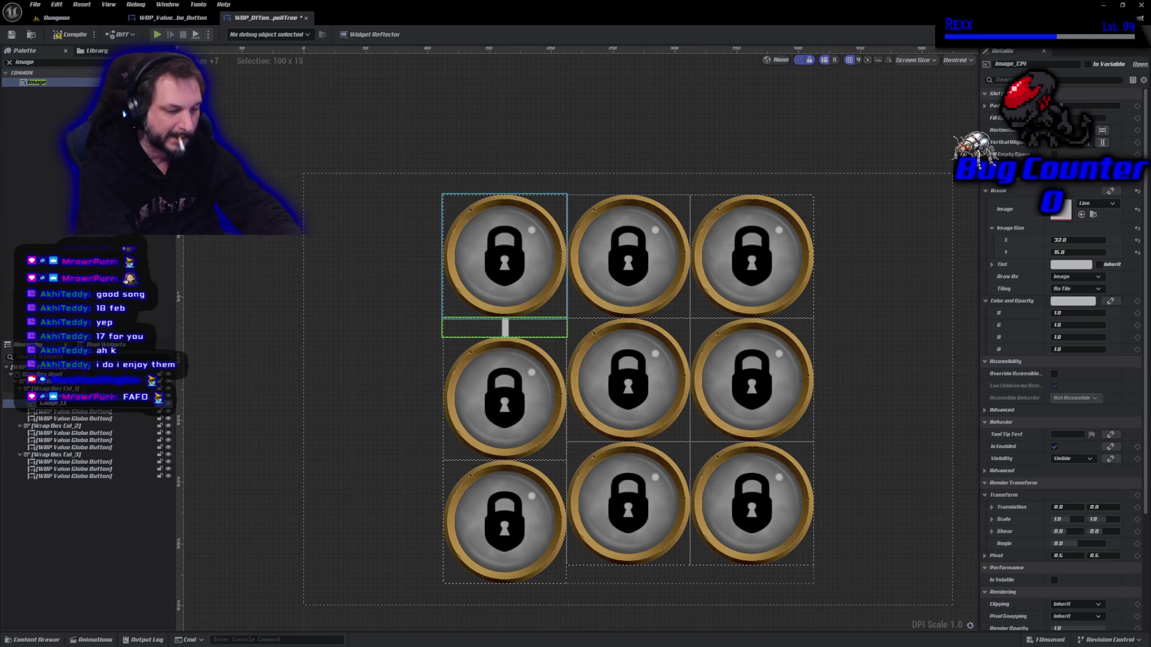
- Name the connector Image_Line and paste a copy below column one's second globe
{"action": "key", "text": "Return"}
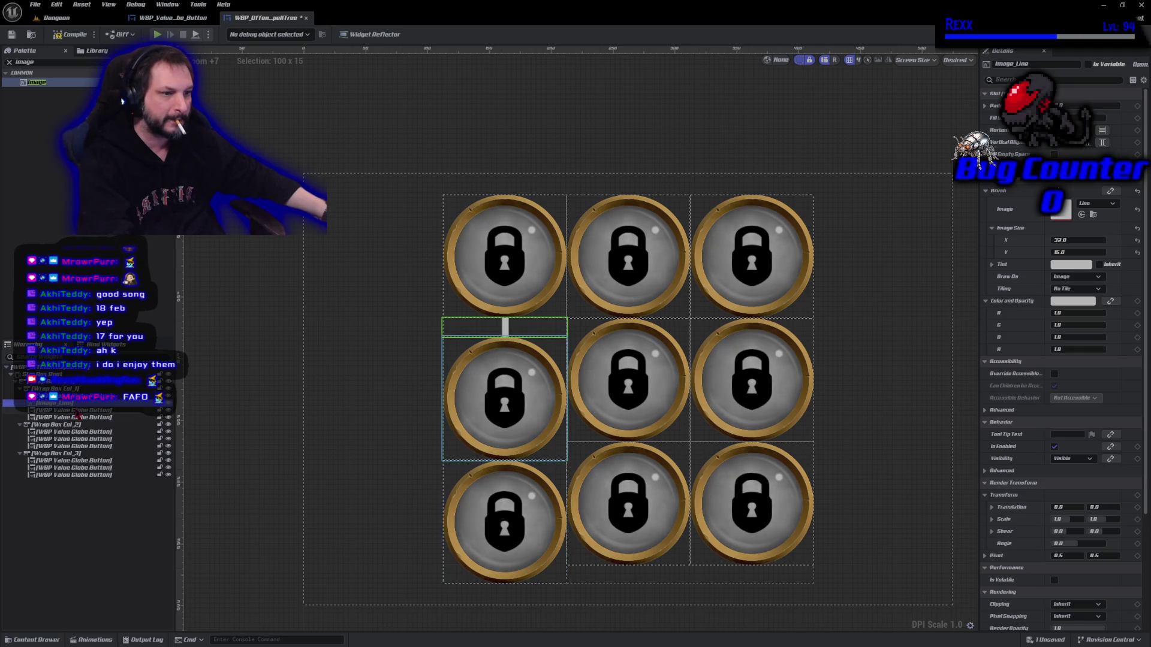
{"action": "left_click", "coordinate": [78, 412]}
{"action": "key", "text": "ctrl+v"}
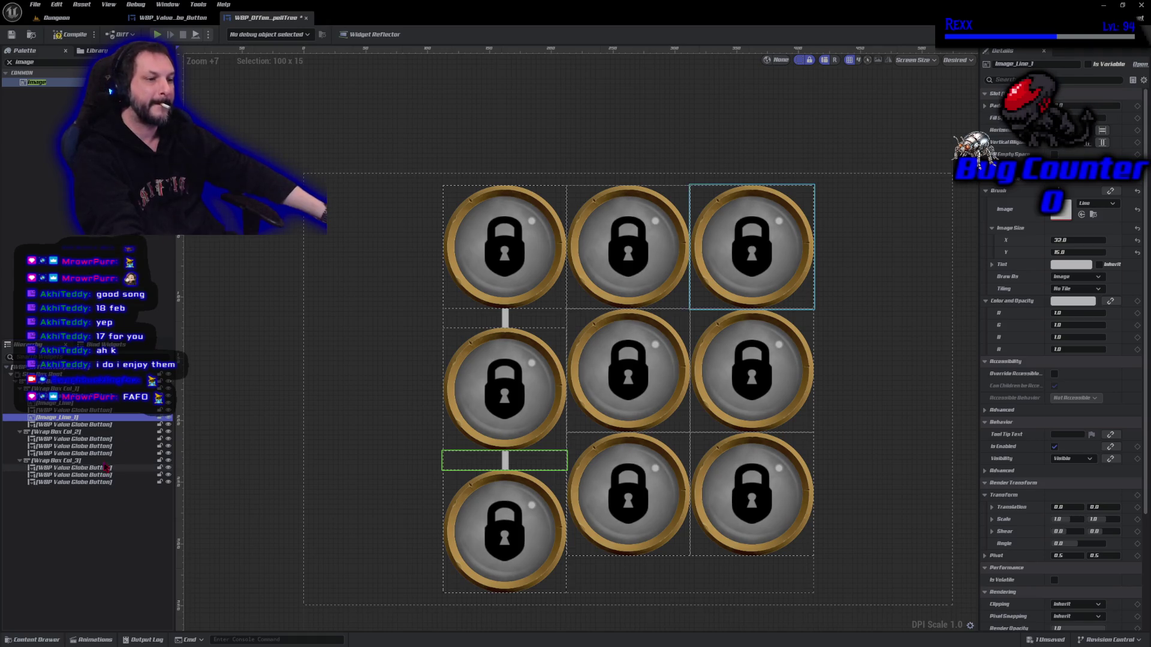
- Paste Line connectors under the top and second globes of columns two and three
{"action": "left_click", "coordinate": [99, 441]}
{"action": "key", "text": "ctrl+v"}
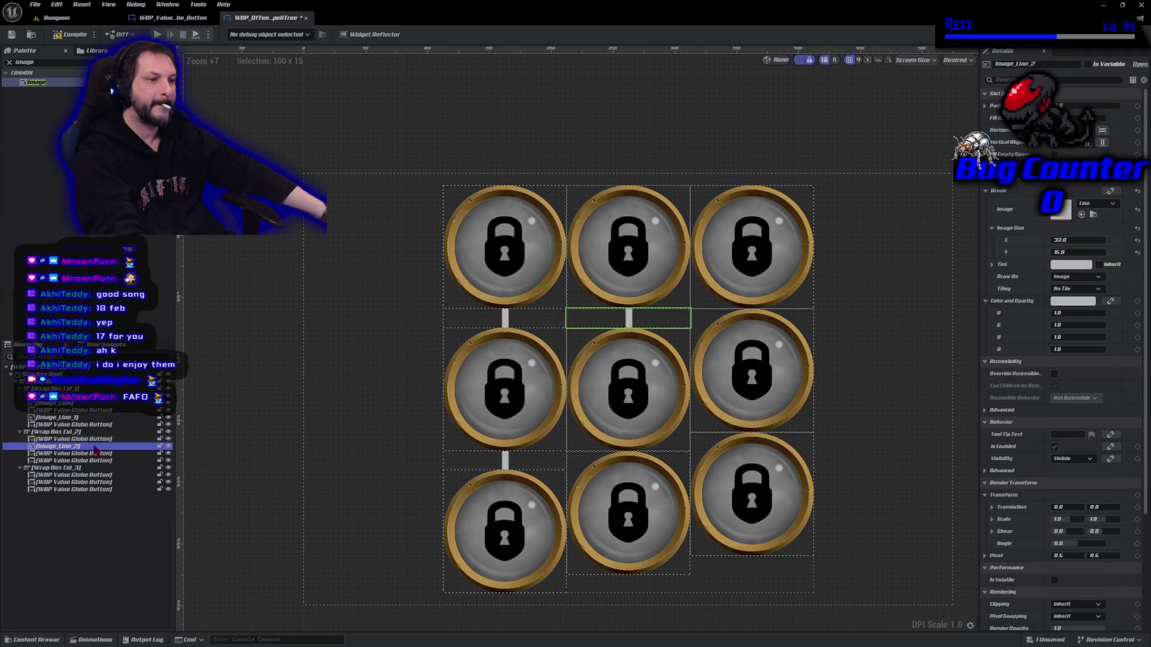
{"action": "left_click", "coordinate": [91, 454]}
{"action": "key", "text": "ctrl+v"}
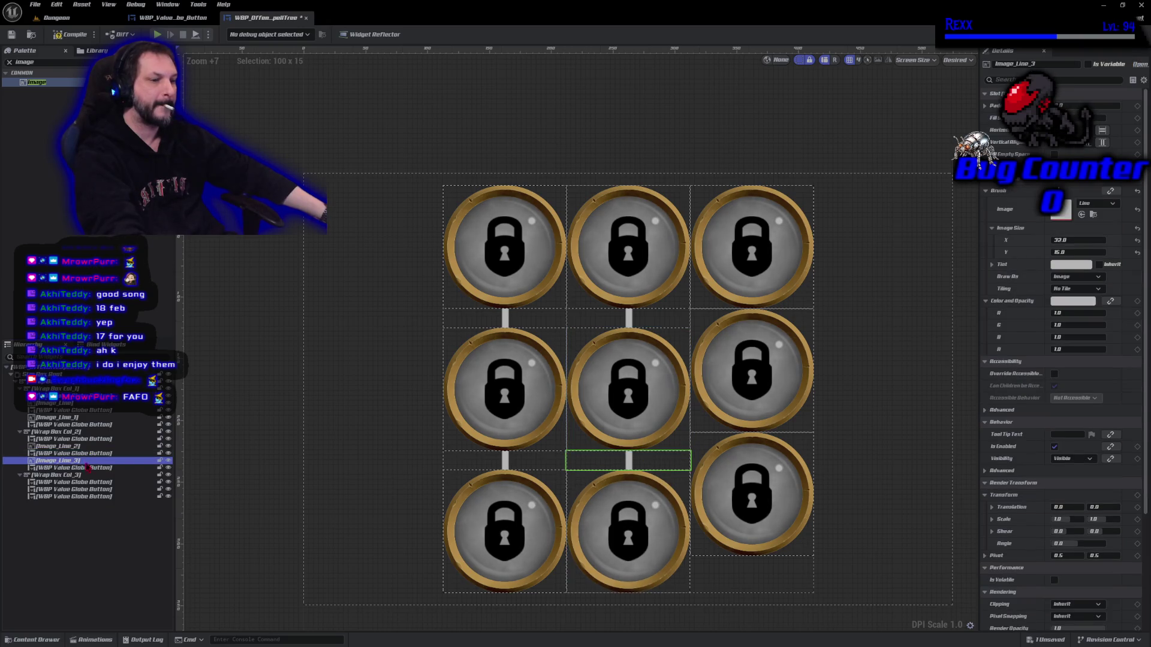
{"action": "left_click", "coordinate": [87, 482]}
{"action": "key", "text": "ctrl+v"}
{"action": "left_click", "coordinate": [84, 496]}
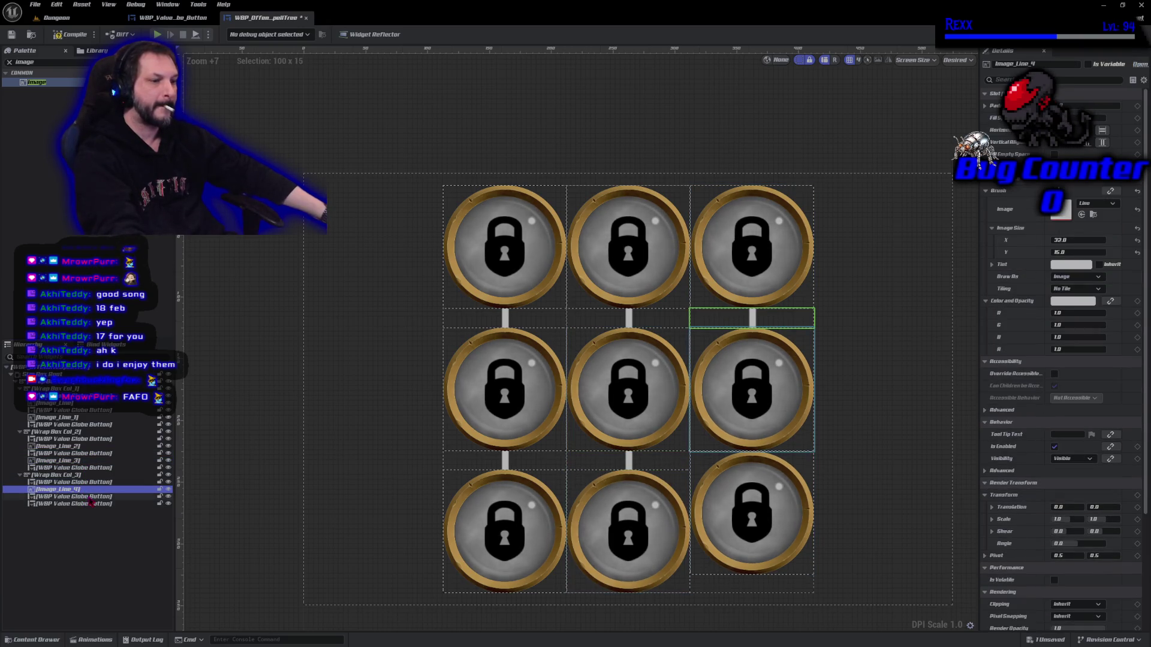
{"action": "key", "text": "ctrl+v"}
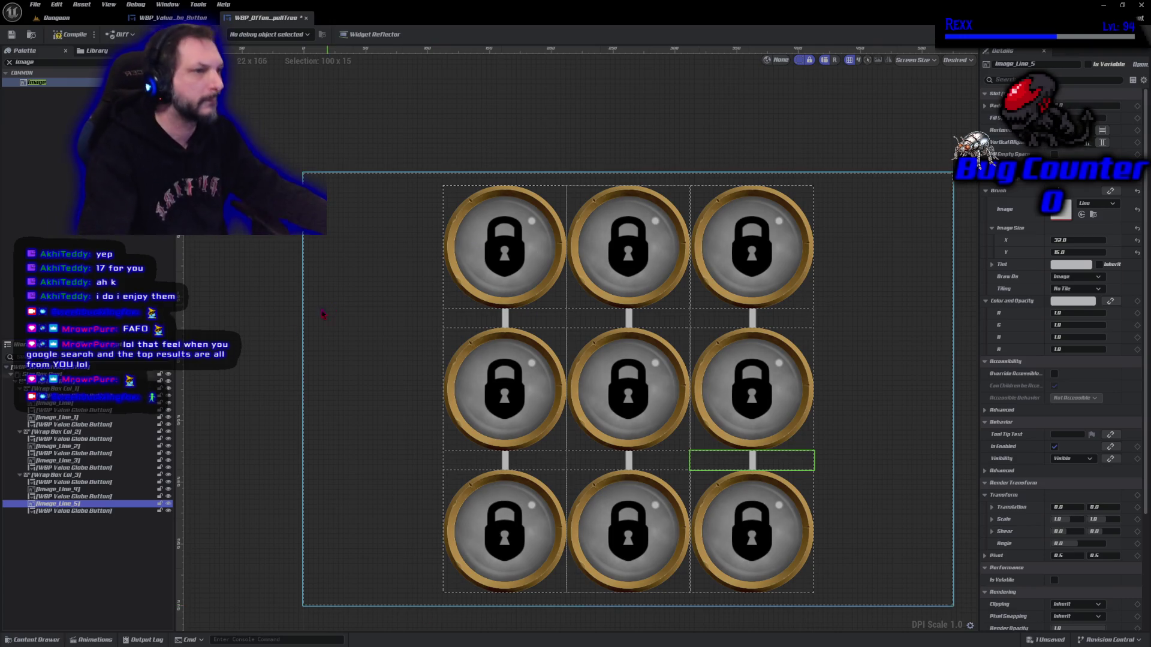
- Compile the widget, collapse the three Wrap Box columns, and clear the Palette search
{"action": "left_click", "coordinate": [65, 40]}
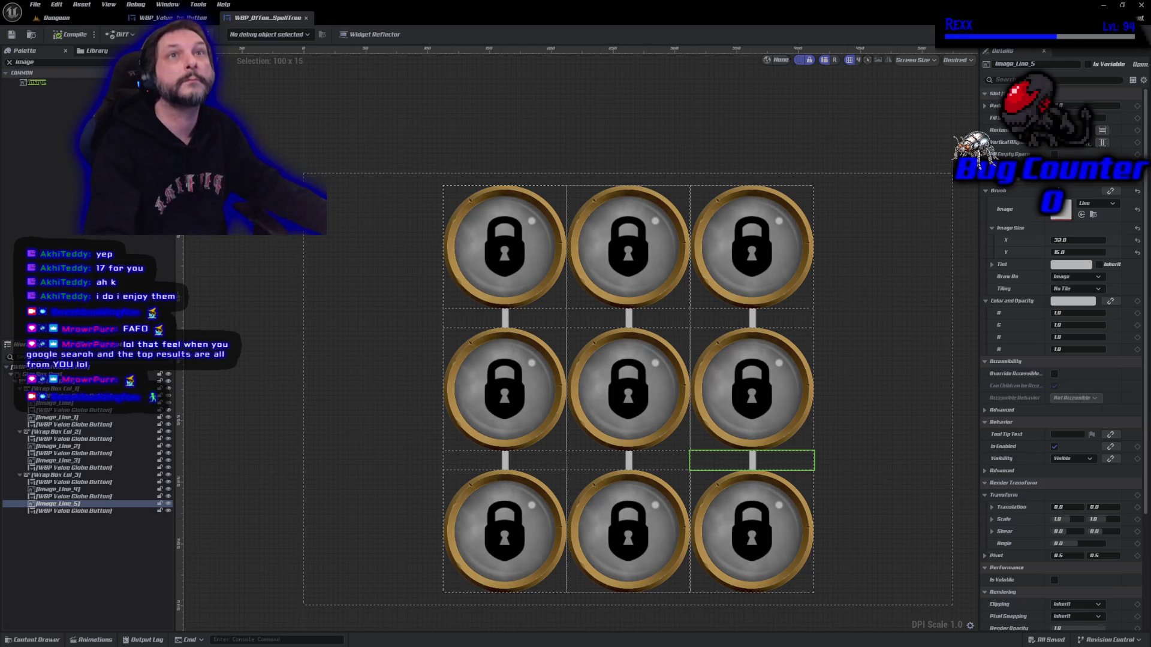
{"action": "left_click", "coordinate": [20, 475]}
{"action": "left_click", "coordinate": [20, 432]}
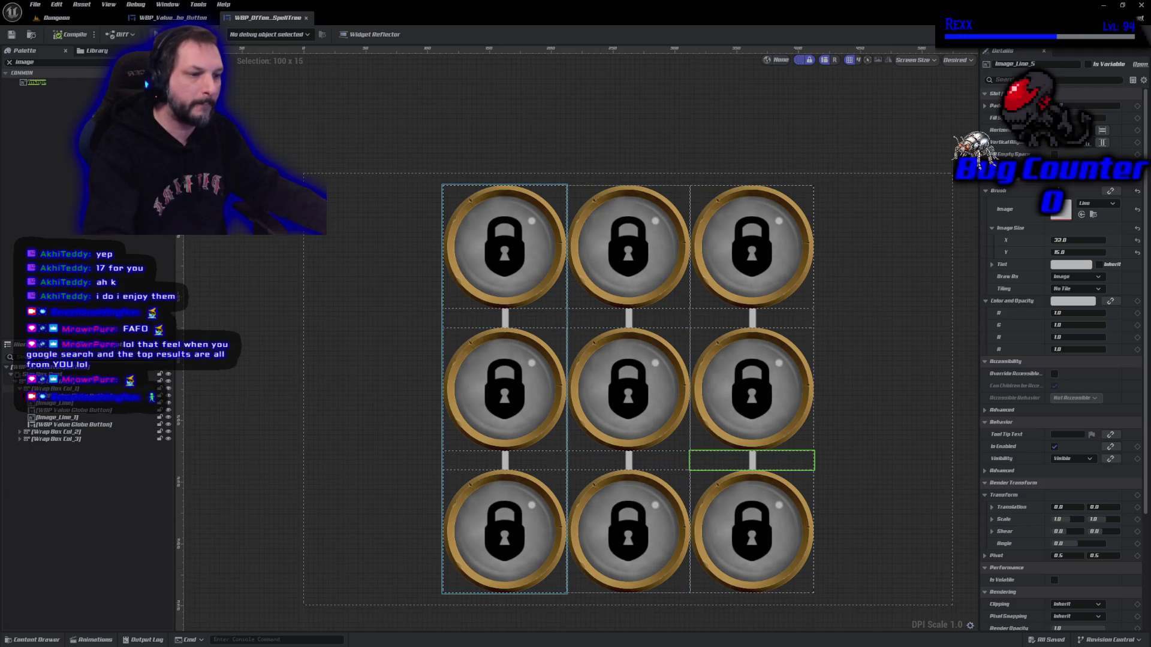
{"action": "left_click", "coordinate": [20, 389]}
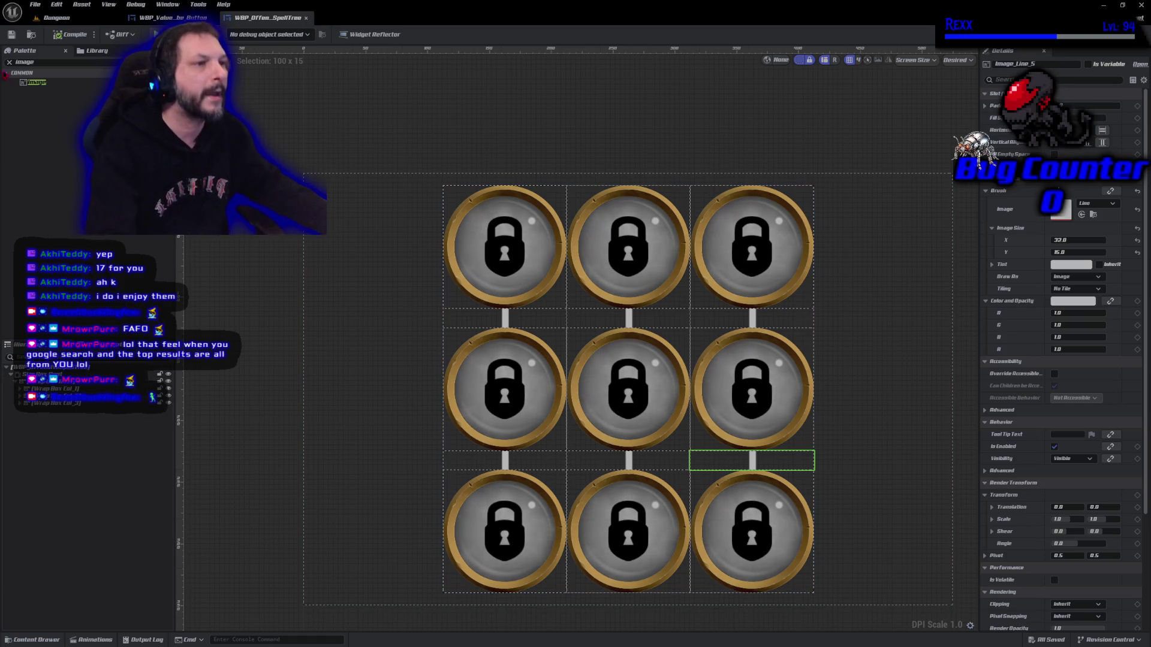
{"action": "left_click", "coordinate": [9, 62]}
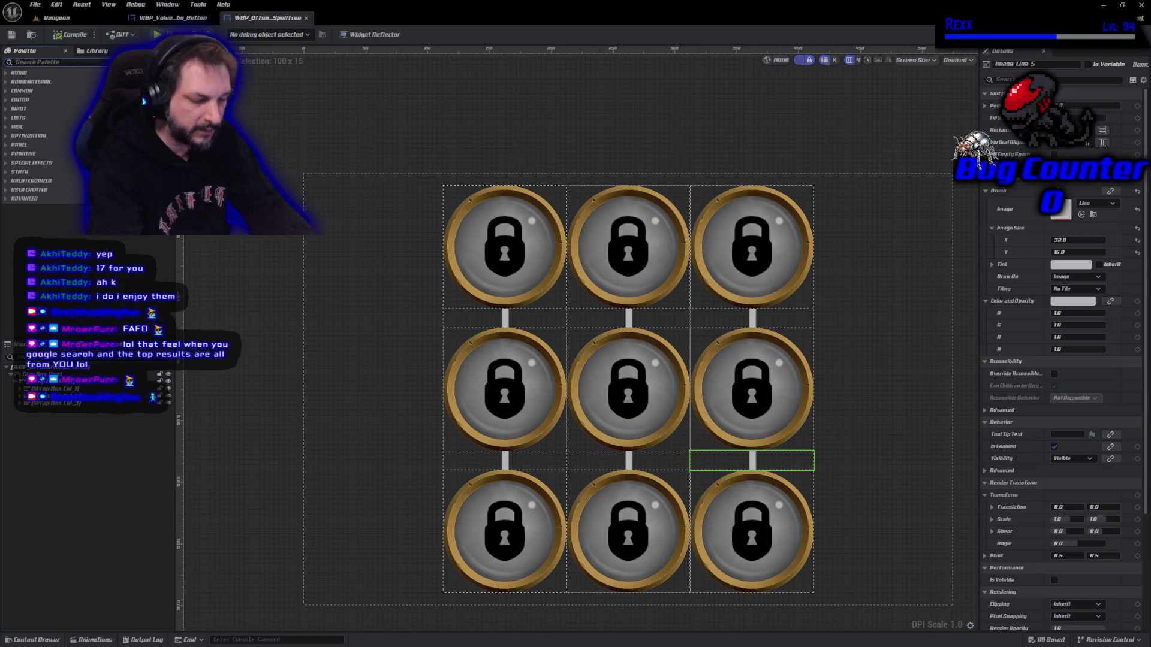
- Place a Spacer from the Palette between Wrap Box Col_1 and Col_2, then save
{"action": "left_click", "coordinate": [123, 62]}
{"action": "type", "text": "spacer"}
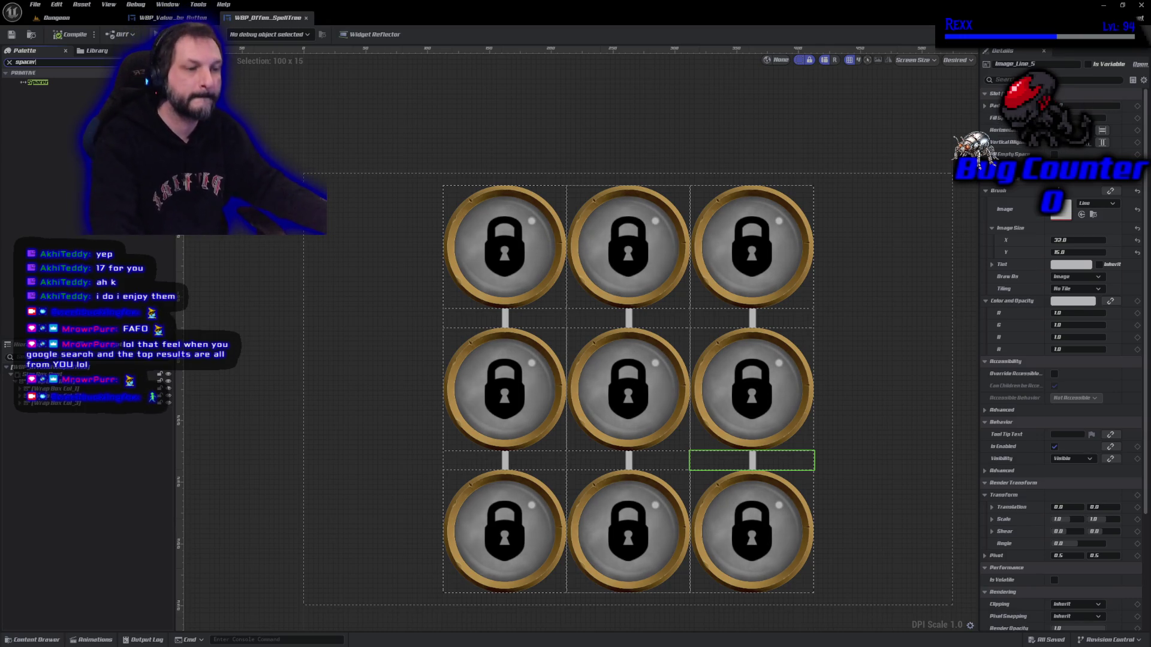
{"action": "mouse_move", "coordinate": [37, 82]}
{"action": "left_mouse_down"}
{"action": "mouse_move", "coordinate": [54, 389]}
{"action": "mouse_move", "coordinate": [38, 399]}
{"action": "mouse_move", "coordinate": [45, 433]}
{"action": "left_mouse_up"}
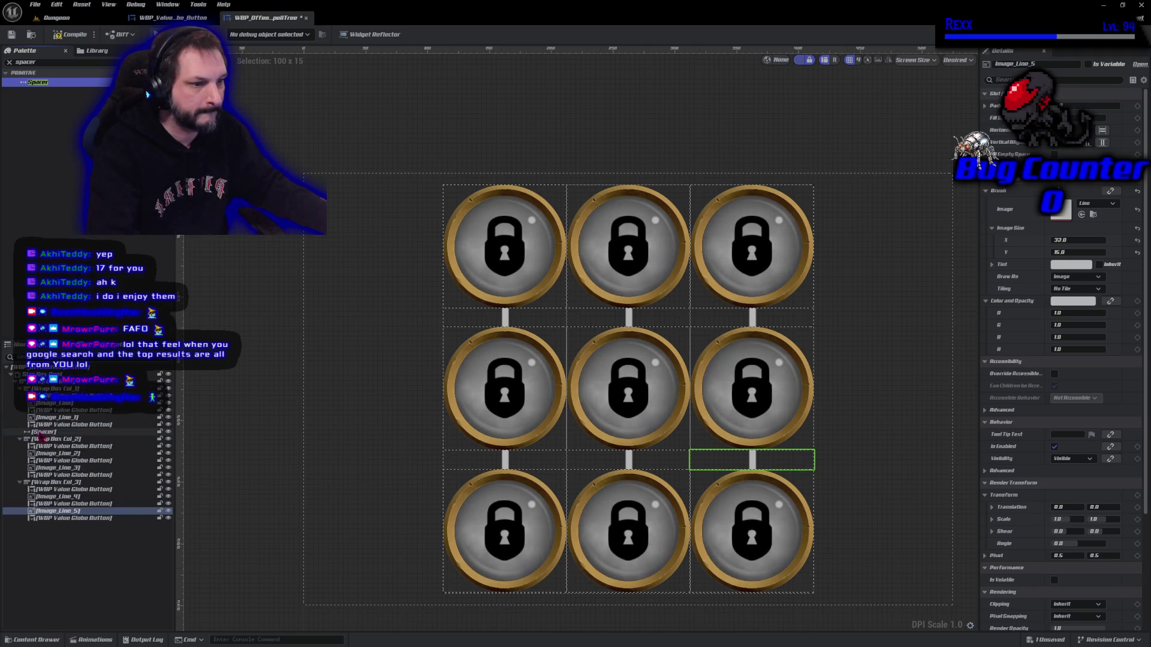
{"action": "left_click", "coordinate": [20, 389]}
{"action": "left_click", "coordinate": [20, 396]}
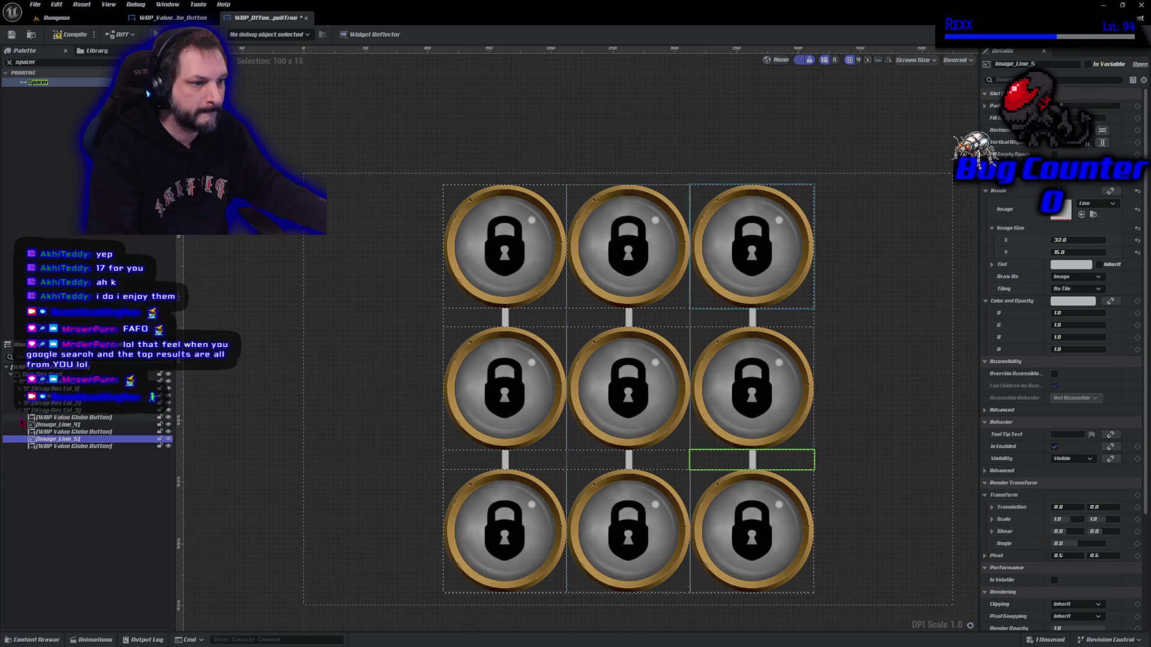
{"action": "left_click", "coordinate": [24, 396]}
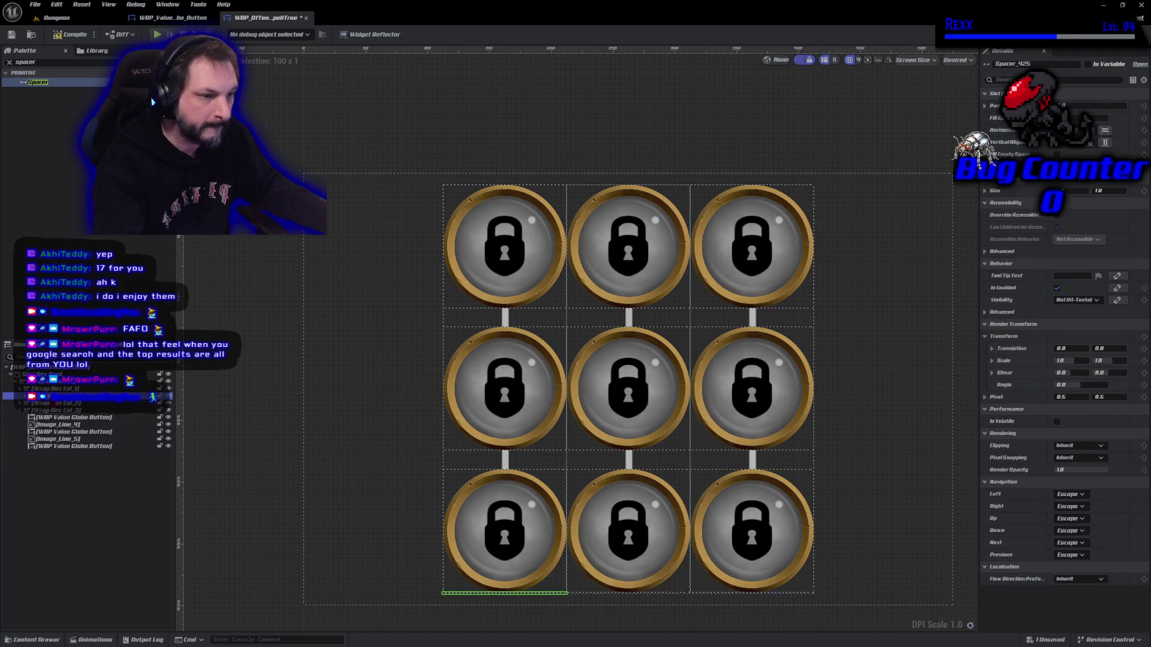
{"action": "left_click", "coordinate": [19, 410]}
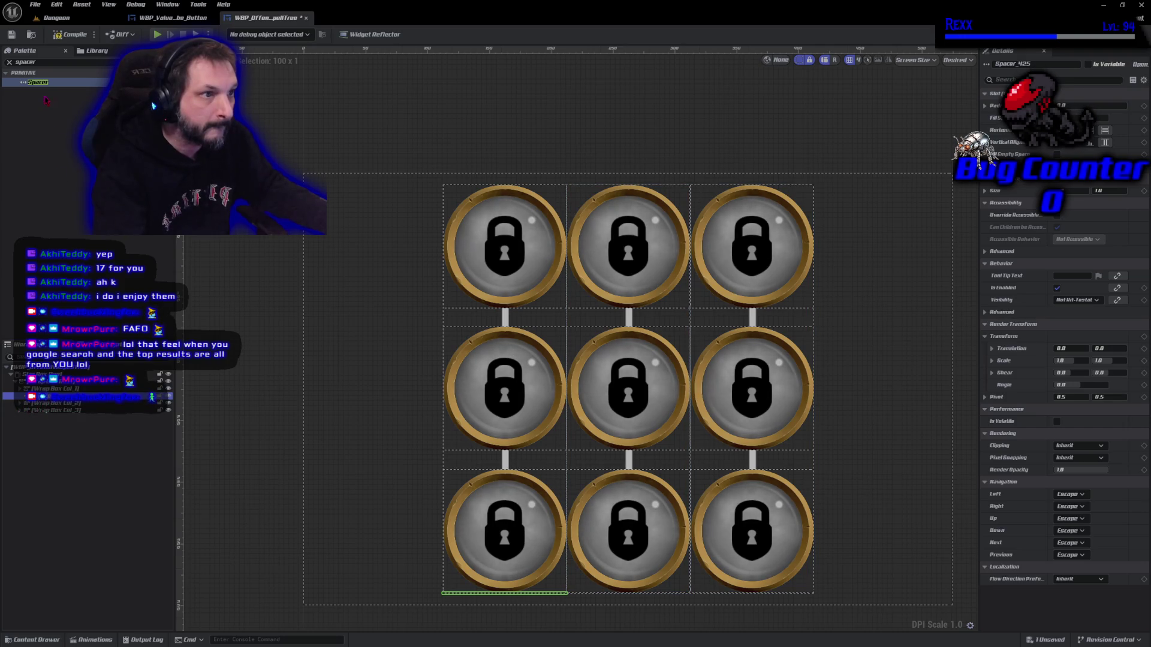
{"action": "left_click_drag", "start_coordinate": [48, 85], "coordinate": [49, 176]}
{"action": "left_click_drag", "start_coordinate": [60, 410], "coordinate": [59, 447]}
{"action": "left_click", "coordinate": [20, 403]}
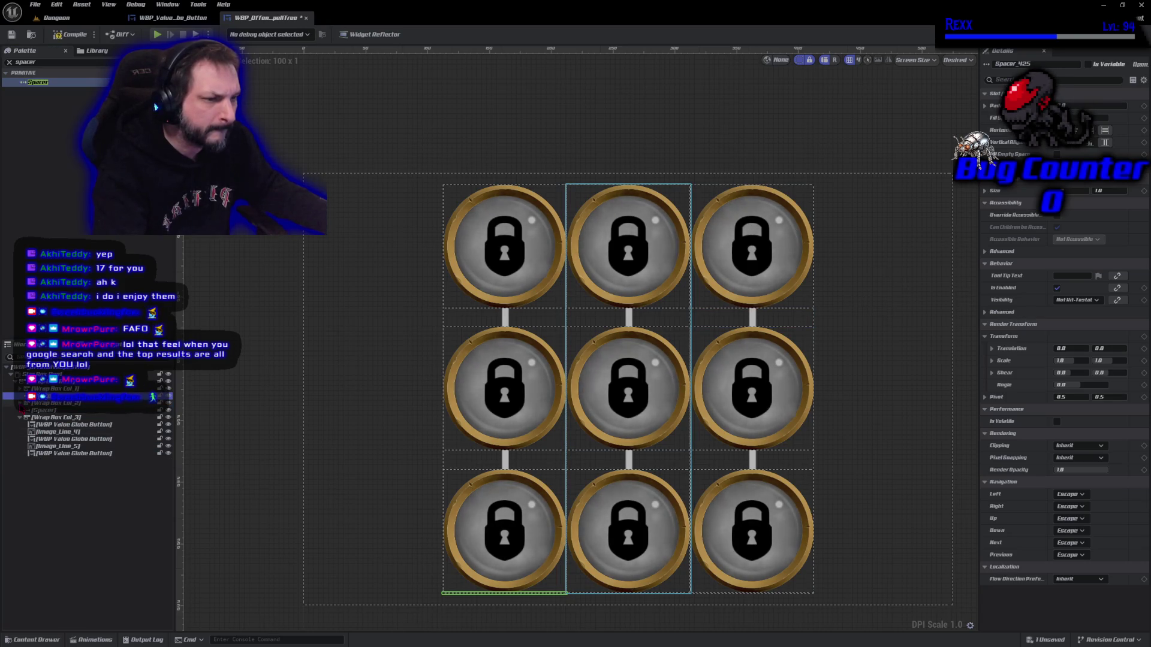
{"action": "left_click", "coordinate": [20, 417]}
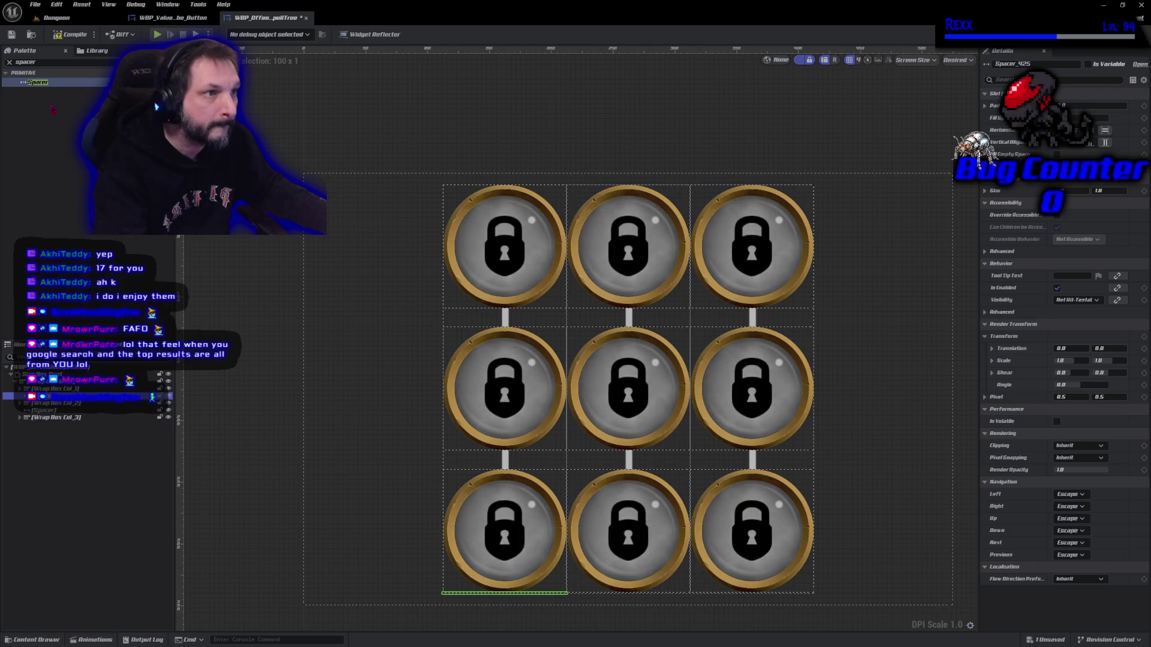
{"action": "left_click", "coordinate": [71, 34]}
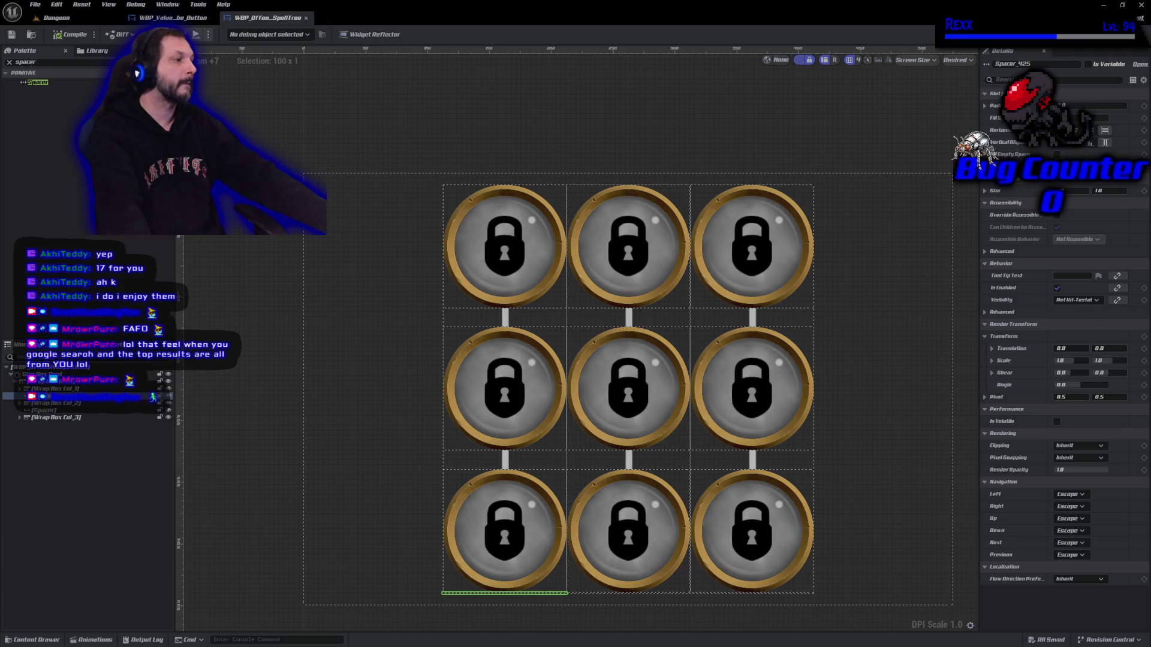
- Set the Spacer's Size to 50 by 2 in Details
{"action": "left_click", "coordinate": [1111, 190]}
{"action": "type", "text": "2"}
{"action": "key", "text": "Return"}
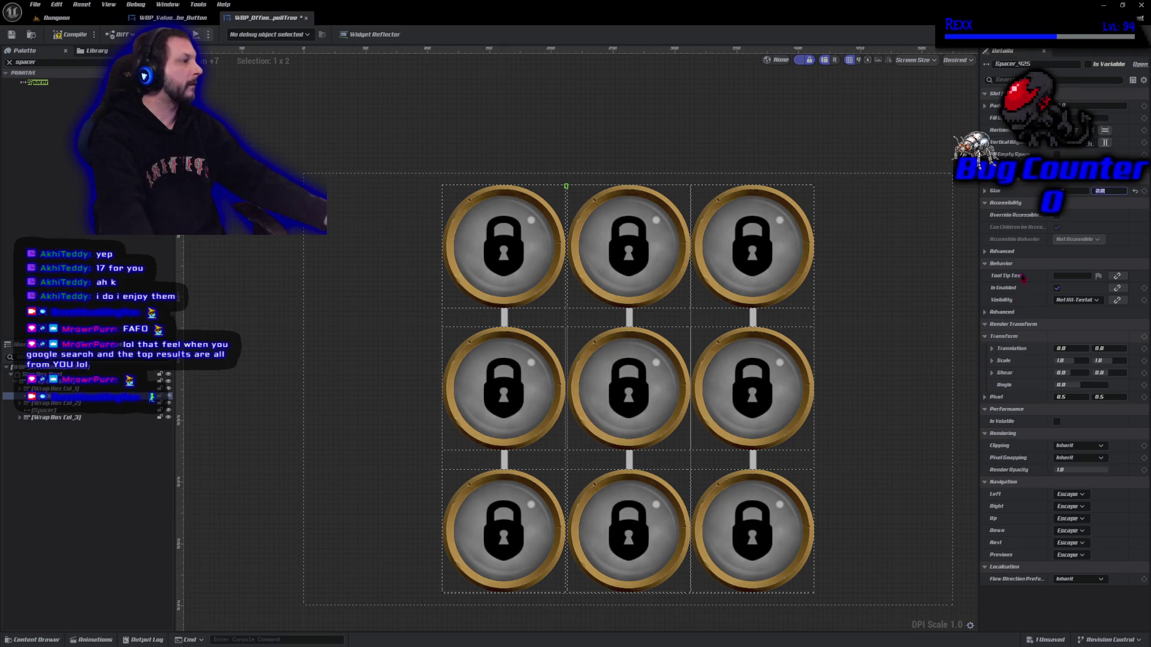
{"action": "key", "text": "Return"}
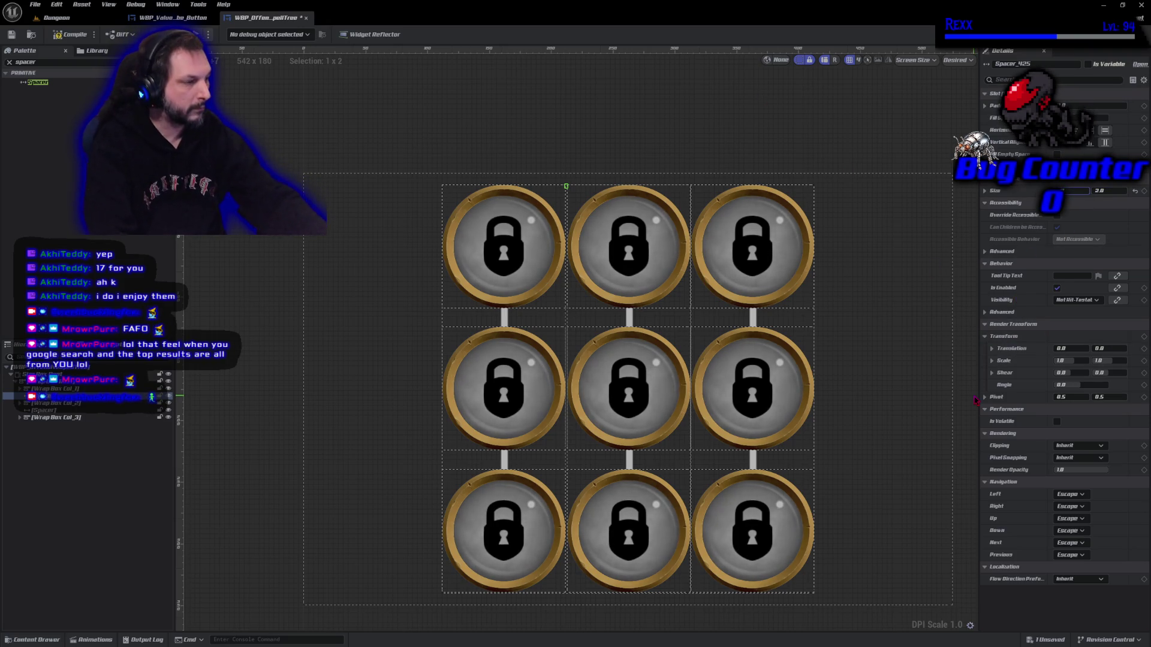
{"action": "type", "text": "50"}
{"action": "key", "text": "Return"}
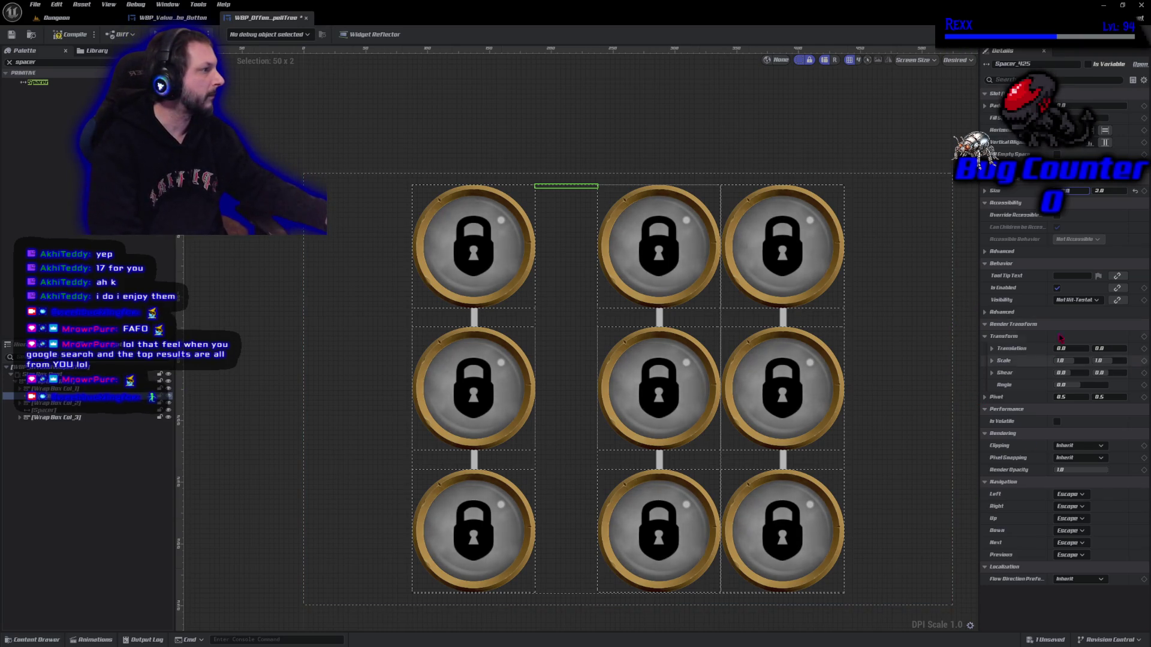
{"action": "right_click", "coordinate": [997, 192]}
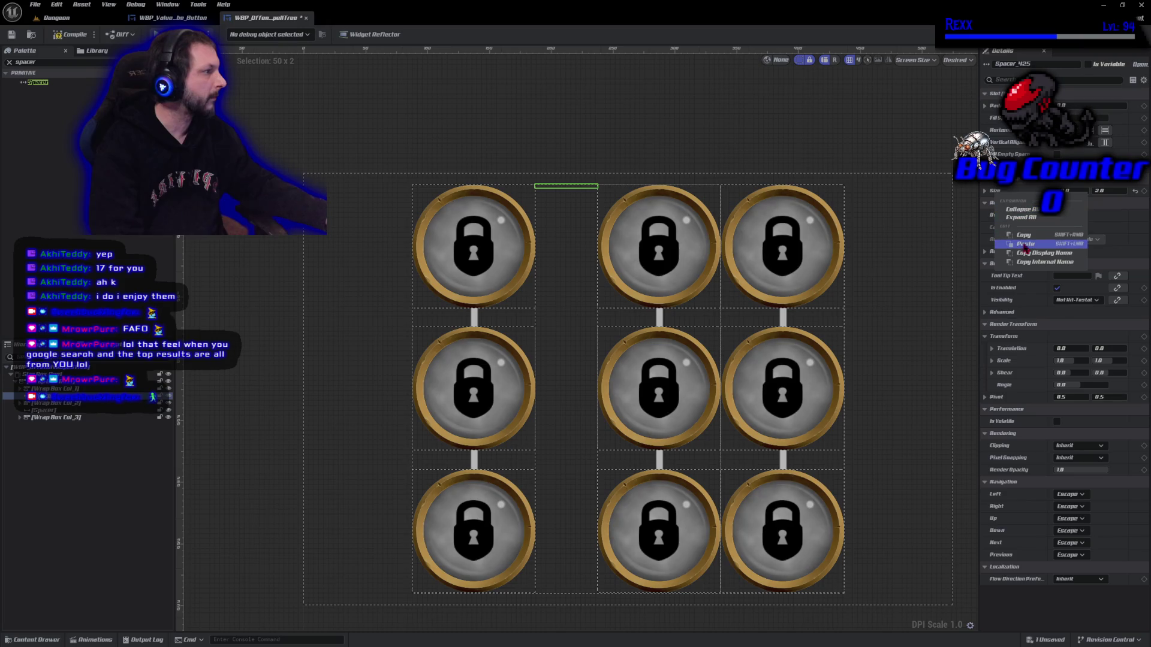